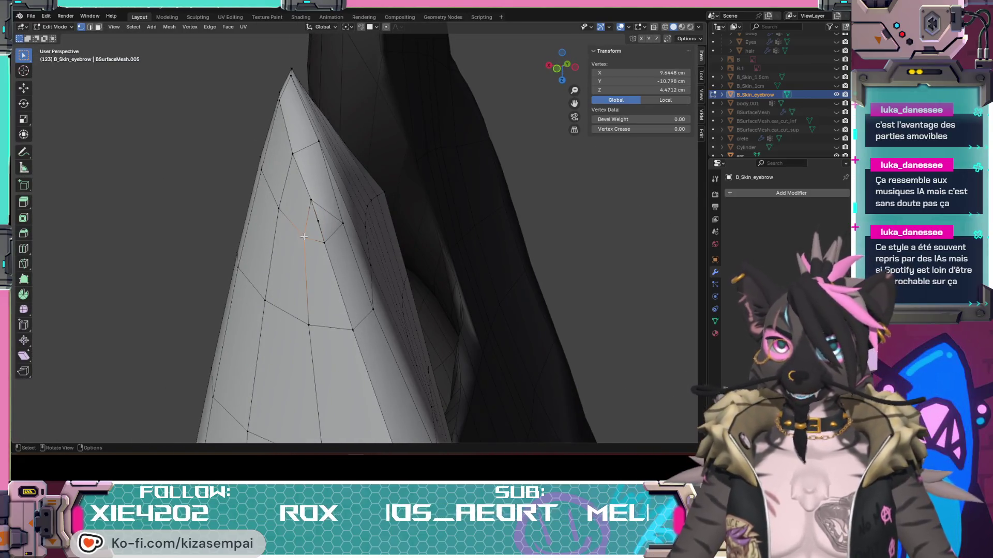
# - Reposition the first eyebrow vertex and two neighbouring vertices near the crease
pyautogui.press('g')
pyautogui.click(307, 254)
pyautogui.press('g')
pyautogui.click(333, 270)
pyautogui.click(342, 226)
pyautogui.press('g')
pyautogui.click(347, 240)
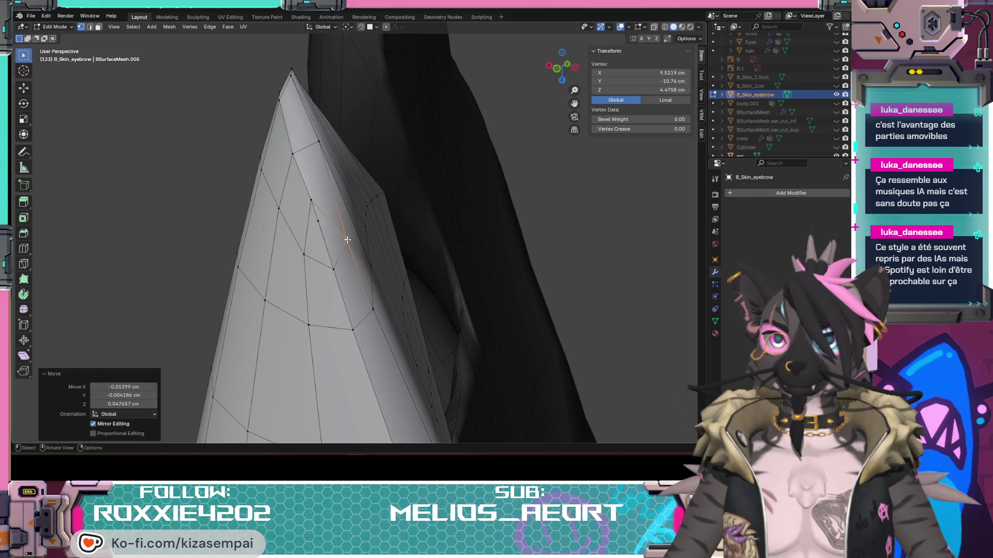
pyautogui.click(318, 222)
pyautogui.press('g')
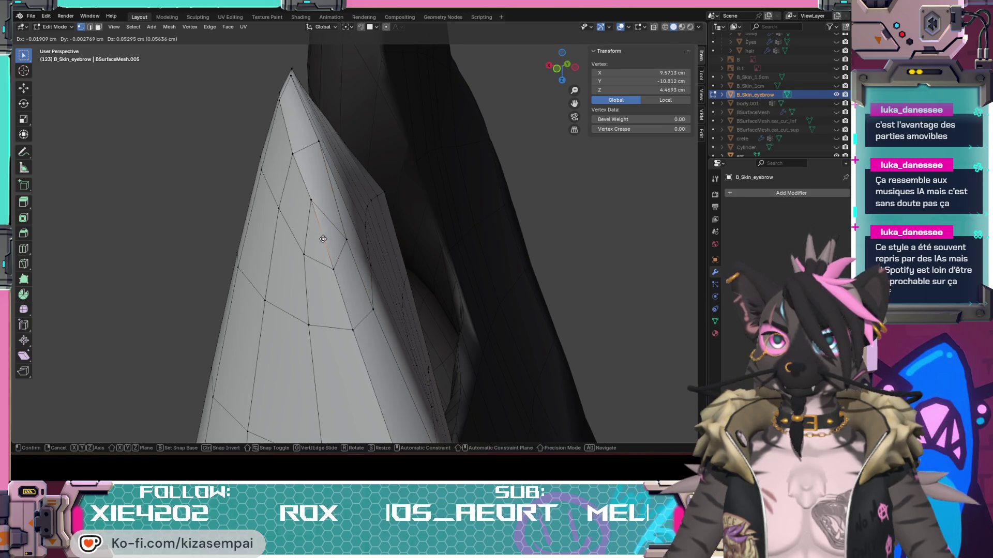
pyautogui.click(323, 239)
# - Reshape the eyebrow's upper edge by moving several top-edge vertices in turn
pyautogui.scroll(4, 322, 239)
pyautogui.moveTo(470, 256)
pyautogui.mouseDown(button='middle')
pyautogui.moveTo(403, 225)
pyautogui.moveTo(224, 271)
pyautogui.moveTo(206, 295)
pyautogui.moveTo(261, 348)
pyautogui.moveTo(331, 290)
pyautogui.moveTo(277, 250)
pyautogui.moveTo(311, 275)
pyautogui.mouseUp(button='middle')
pyautogui.moveTo(350, 307)
pyautogui.mouseDown(button='middle')
pyautogui.moveTo(308, 257)
pyautogui.moveTo(361, 304)
pyautogui.moveTo(333, 328)
pyautogui.moveTo(435, 337)
pyautogui.moveTo(404, 341)
pyautogui.moveTo(381, 325)
pyautogui.moveTo(401, 291)
pyautogui.moveTo(397, 300)
pyautogui.mouseUp(button='middle')
pyautogui.click(406, 281)
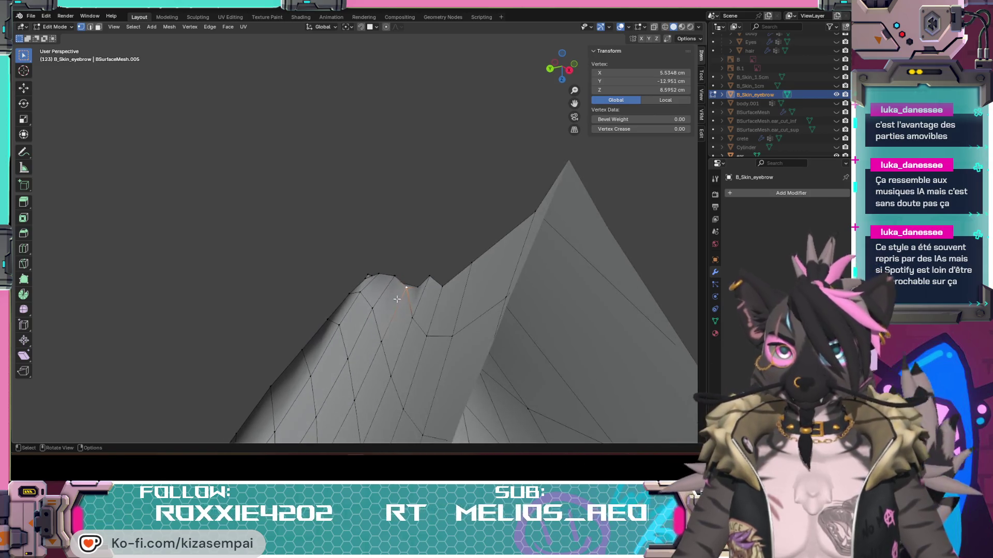
pyautogui.click(399, 307)
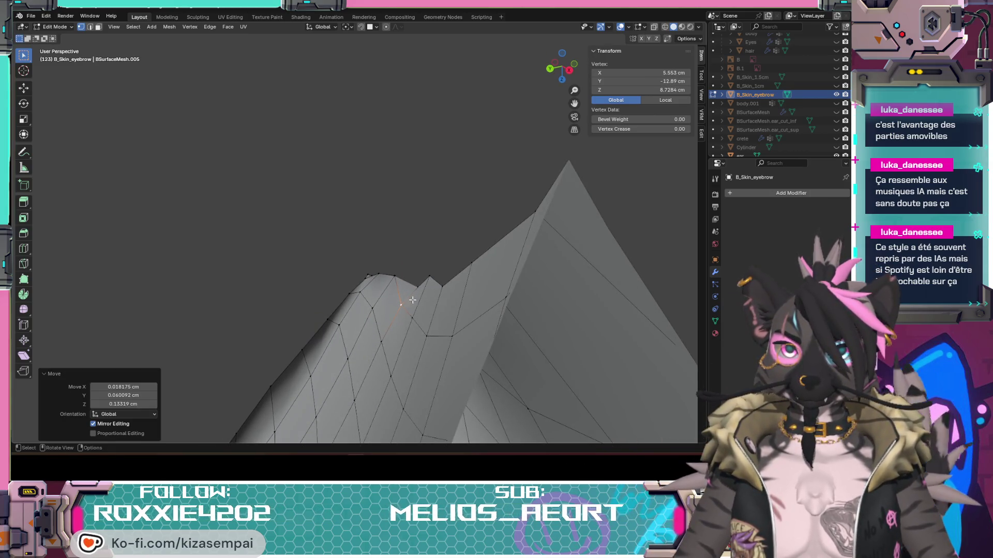
pyautogui.press('g')
pyautogui.click(412, 277)
pyautogui.press('g')
pyautogui.click(429, 282)
pyautogui.press('g')
pyautogui.click(442, 285)
pyautogui.moveTo(442, 285)
pyautogui.mouseDown(button='middle')
pyautogui.moveTo(485, 359)
pyautogui.moveTo(344, 286)
pyautogui.moveTo(284, 316)
pyautogui.mouseUp(button='middle')
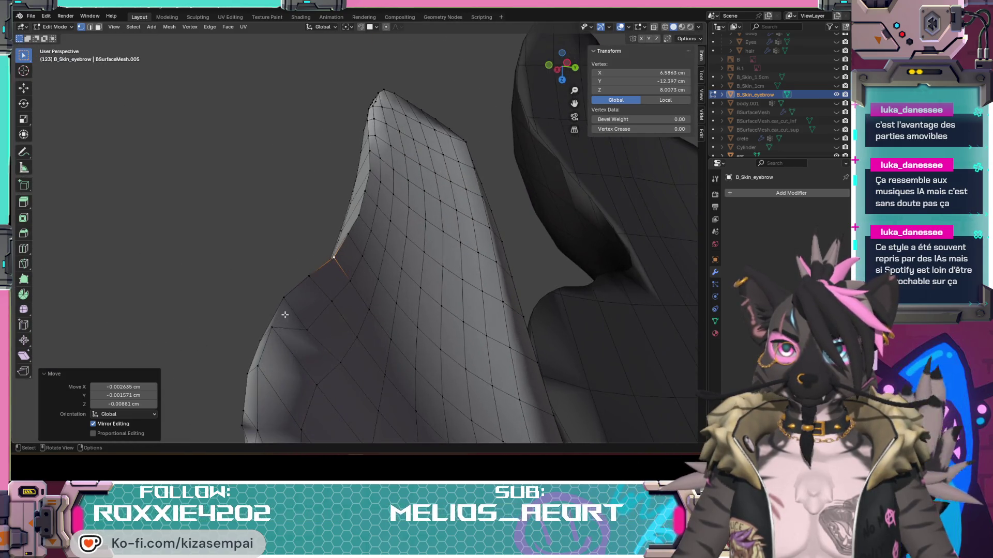
# - Nudge a few vertices near the eyebrow's pointed tip into smoother positions
pyautogui.click(276, 326)
pyautogui.press('g')
pyautogui.click(294, 360)
pyautogui.moveTo(295, 362)
pyautogui.mouseDown(button='middle')
pyautogui.moveTo(320, 368)
pyautogui.moveTo(311, 378)
pyautogui.moveTo(293, 335)
pyautogui.moveTo(332, 388)
pyautogui.moveTo(290, 372)
pyautogui.moveTo(243, 381)
pyautogui.moveTo(264, 425)
pyautogui.moveTo(397, 382)
pyautogui.mouseUp(button='middle')
pyautogui.click(292, 334)
pyautogui.click(303, 357)
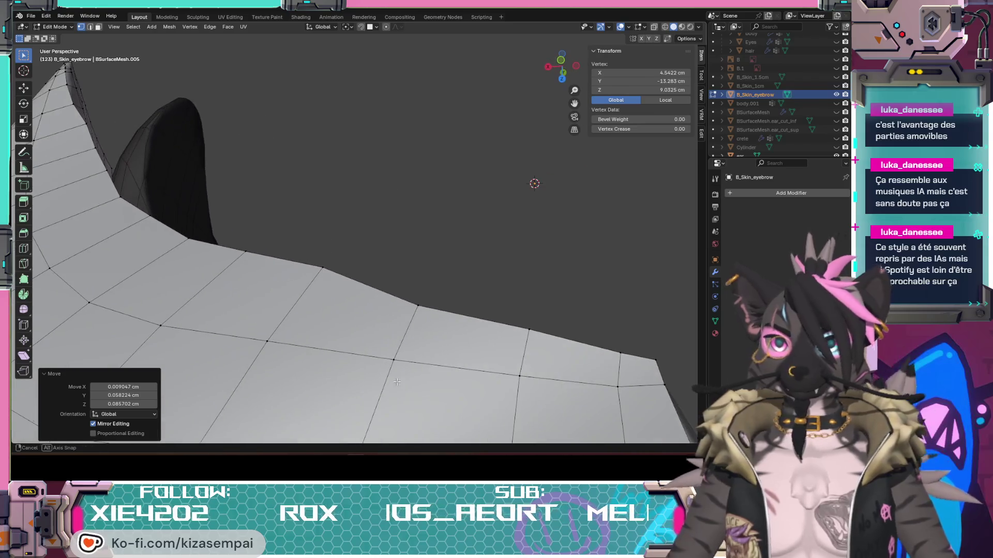
pyautogui.click(418, 311)
pyautogui.press('g')
pyautogui.click(417, 309)
pyautogui.moveTo(417, 310)
pyautogui.mouseDown(button='middle')
pyautogui.moveTo(493, 288)
pyautogui.moveTo(397, 314)
pyautogui.mouseUp(button='middle')
pyautogui.scroll(-3, 397, 314)
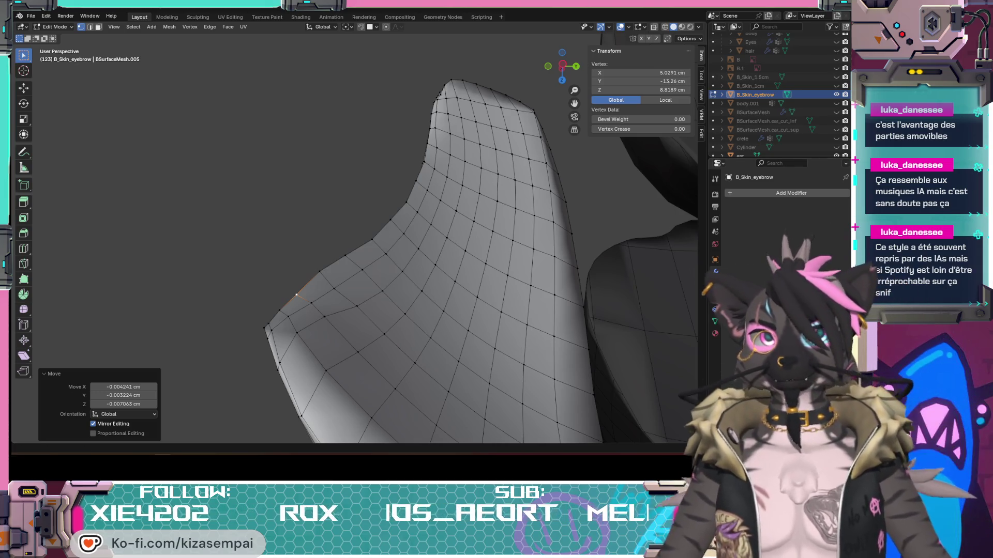
# - Raise the inner-corner vertex slightly and adjust a neighbouring vertex, checking from several angles
pyautogui.moveTo(489, 292); pyautogui.dragTo(451, 256, button='middle')
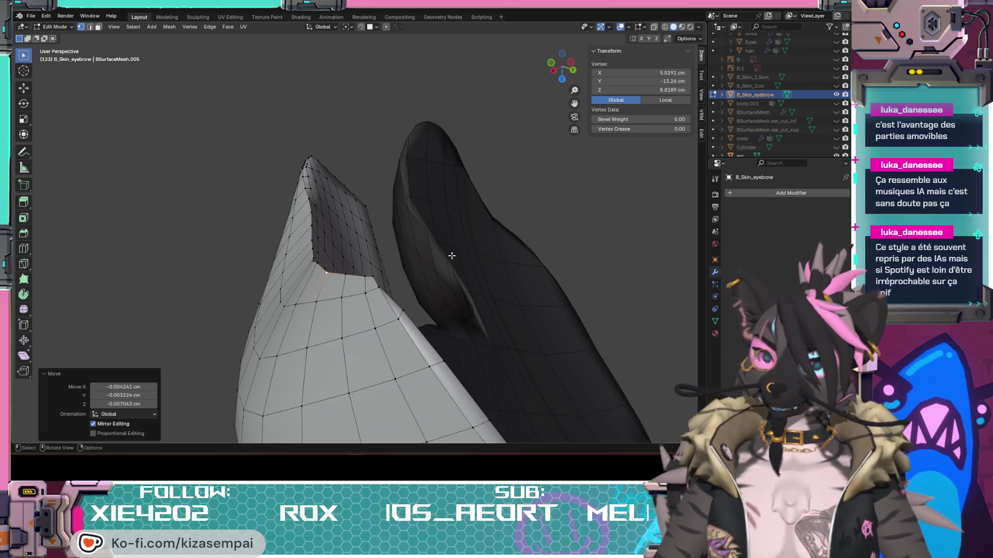
pyautogui.moveTo(386, 299)
pyautogui.mouseDown(button='middle')
pyautogui.moveTo(419, 302)
pyautogui.moveTo(415, 279)
pyautogui.moveTo(294, 243)
pyautogui.mouseUp(button='middle')
pyautogui.click(456, 291)
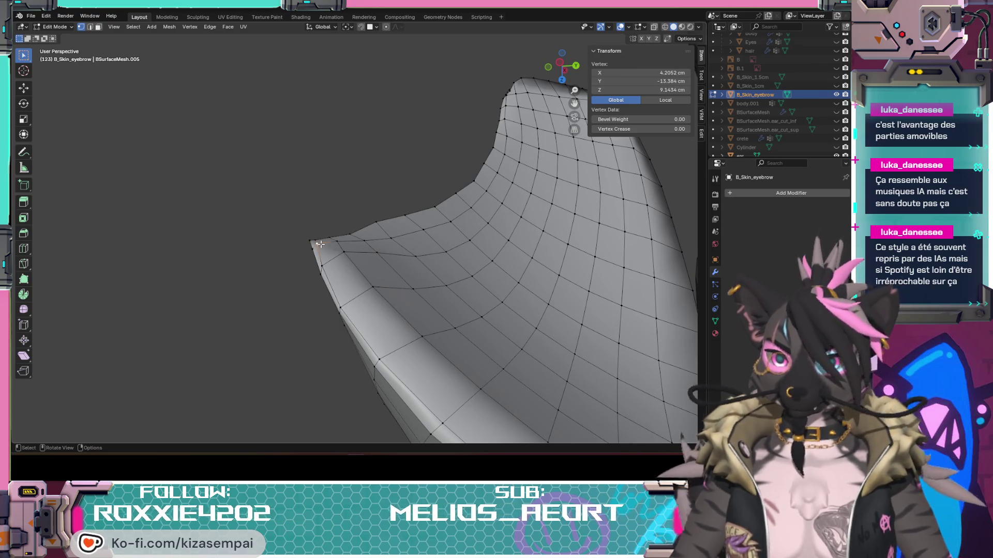
pyautogui.moveTo(330, 248); pyautogui.dragTo(347, 246)
pyautogui.moveTo(347, 246)
pyautogui.mouseDown(button='middle')
pyautogui.moveTo(375, 251)
pyautogui.moveTo(372, 241)
pyautogui.moveTo(405, 279)
pyautogui.mouseUp(button='middle')
pyautogui.click(362, 252)
pyautogui.click(366, 238)
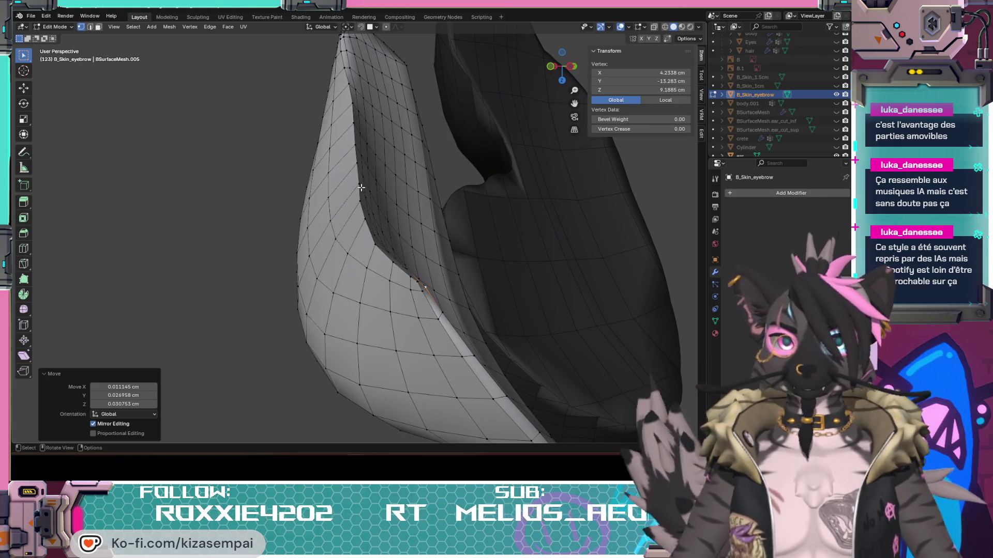
pyautogui.moveTo(380, 249)
pyautogui.mouseDown(button='middle')
pyautogui.moveTo(356, 208)
pyautogui.moveTo(334, 253)
pyautogui.moveTo(334, 283)
pyautogui.mouseUp(button='middle')
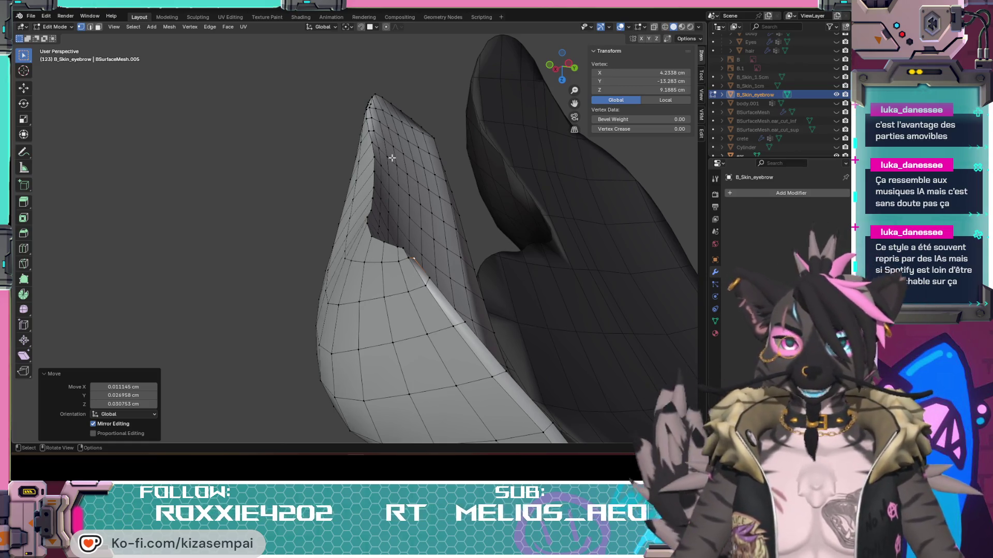
pyautogui.scroll(6, 401, 269)
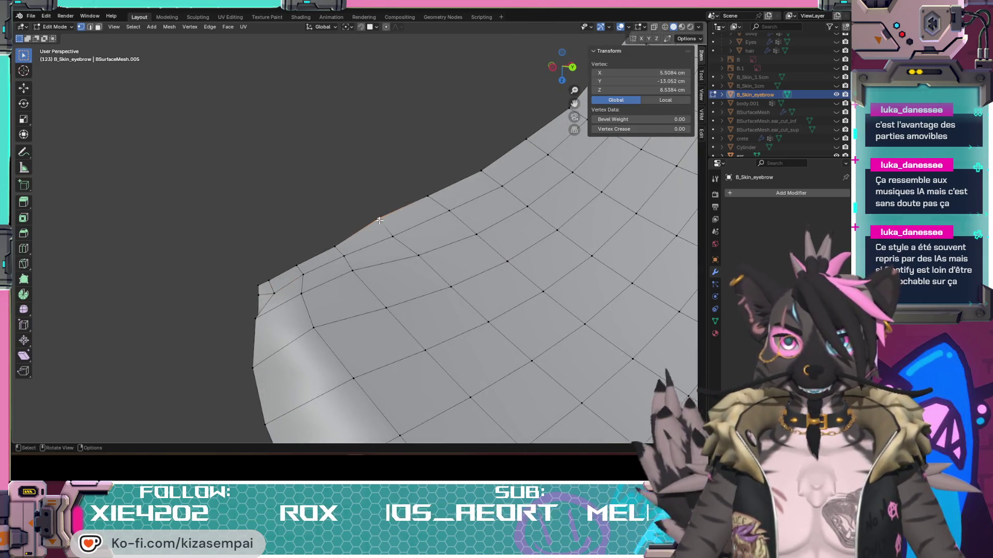
# - Reposition the first two stray vertices along the eyebrow's rounded lower edge
pyautogui.moveTo(393, 227)
pyautogui.mouseDown(button='middle')
pyautogui.moveTo(381, 213)
pyautogui.moveTo(528, 225)
pyautogui.moveTo(432, 233)
pyautogui.mouseUp(button='middle')
pyautogui.press('g')
pyautogui.click(385, 222)
pyautogui.click(294, 270)
pyautogui.moveTo(294, 271); pyautogui.dragTo(287, 204, button='middle')
pyautogui.click(305, 210)
pyautogui.click(299, 226)
pyautogui.press('g')
pyautogui.click(320, 232)
pyautogui.moveTo(320, 233)
pyautogui.mouseDown(button='middle')
pyautogui.moveTo(378, 326)
pyautogui.moveTo(339, 335)
pyautogui.mouseUp(button='middle')
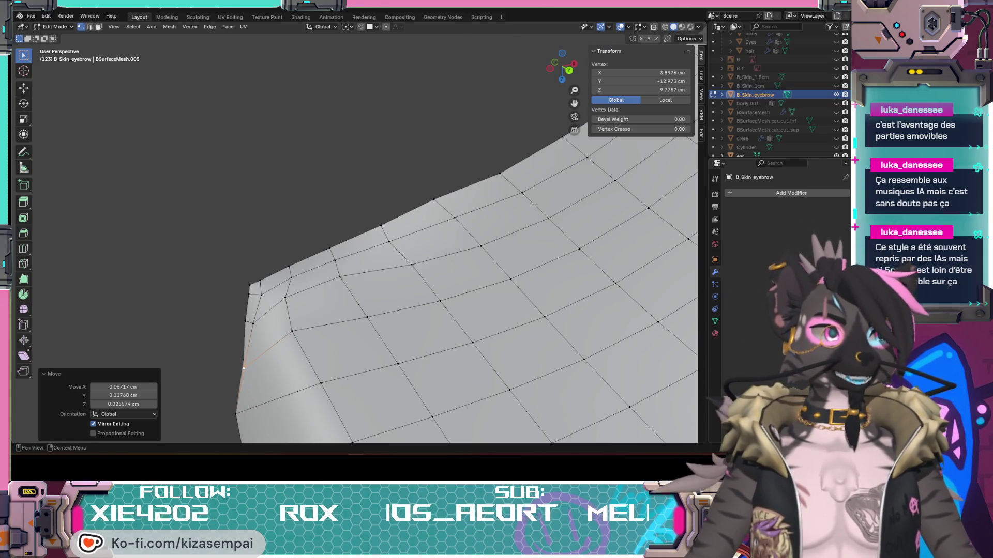
pyautogui.moveTo(436, 384)
pyautogui.mouseDown(button='middle')
pyautogui.moveTo(485, 227)
pyautogui.moveTo(397, 253)
pyautogui.moveTo(425, 226)
pyautogui.moveTo(529, 197)
pyautogui.moveTo(406, 218)
pyautogui.moveTo(316, 250)
pyautogui.mouseUp(button='middle')
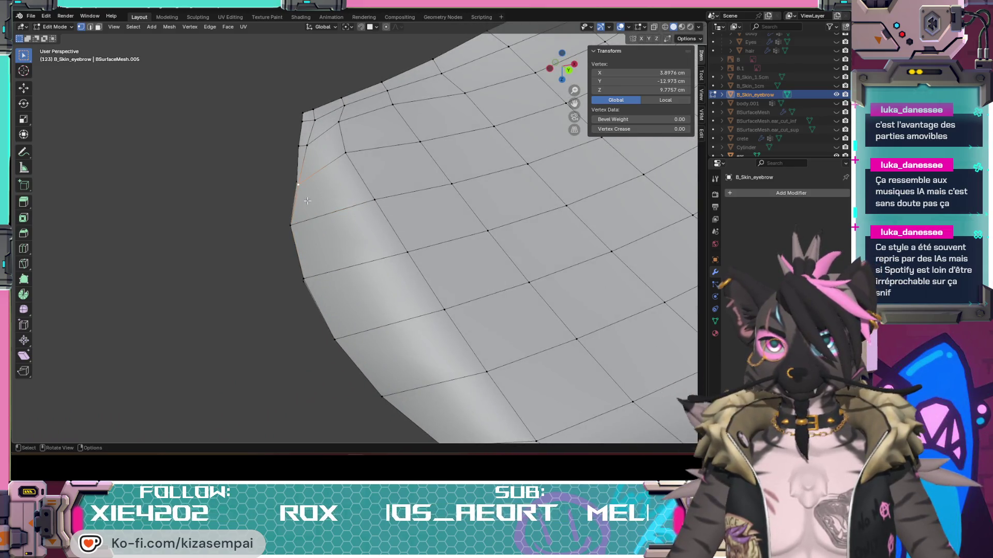
# - Refine the next lower-edge vertex through several small repeated moves
pyautogui.press('g')
pyautogui.click(318, 175)
pyautogui.scroll(-3, 319, 175)
pyautogui.moveTo(318, 175); pyautogui.dragTo(383, 161, button='middle')
pyautogui.press('g')
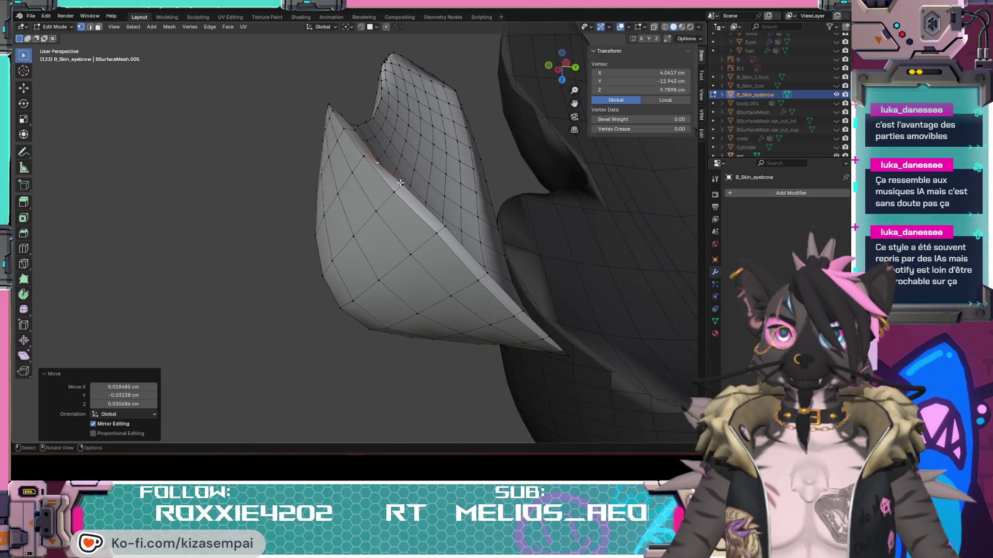
pyautogui.scroll(5, 400, 183)
pyautogui.press('g')
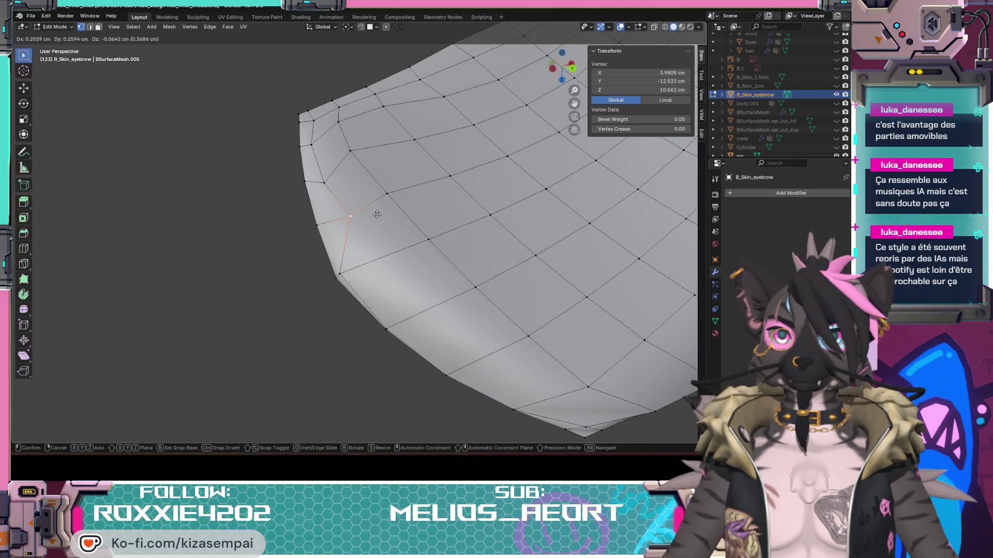
pyautogui.click(377, 214)
pyautogui.scroll(-3, 377, 214)
pyautogui.moveTo(377, 214); pyautogui.dragTo(434, 213, button='middle')
pyautogui.press('g')
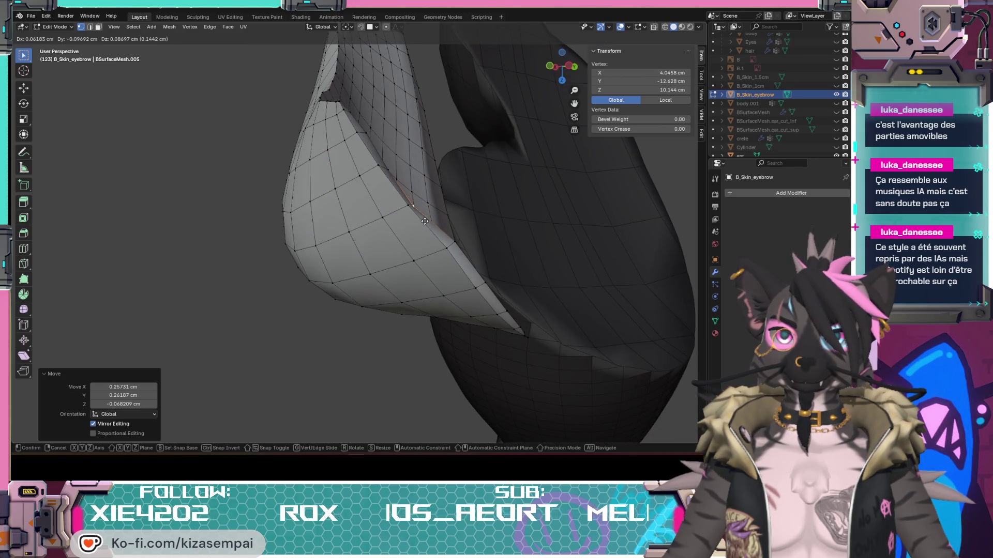
# - Smooth another stretch of the lower edge by moving two more vertices
pyautogui.click(424, 221)
pyautogui.scroll(5, 425, 221)
pyautogui.click(330, 269)
pyautogui.press('g')
pyautogui.click(367, 195)
pyautogui.scroll(-3, 367, 195)
pyautogui.moveTo(367, 195); pyautogui.dragTo(446, 251, button='middle')
pyautogui.press('g')
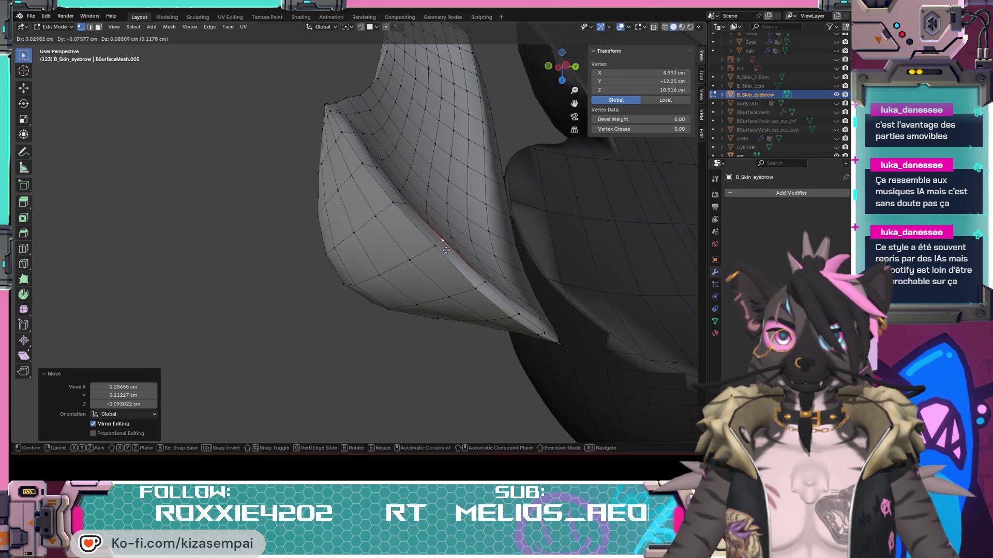
pyautogui.click(446, 250)
pyautogui.scroll(5, 350, 316)
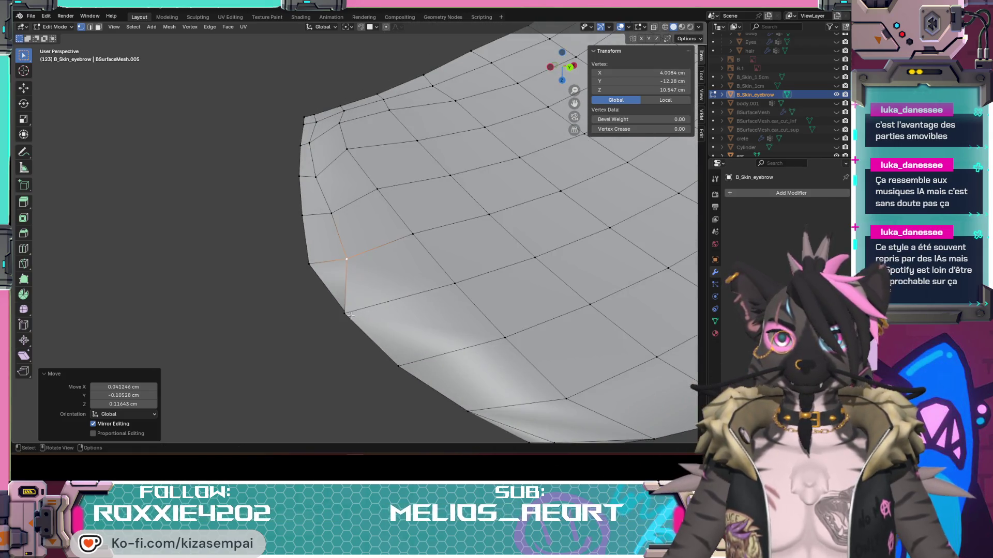
pyautogui.scroll(-3, 351, 316)
# - Move a further lower-edge vertex to even out the curve
pyautogui.press('g')
pyautogui.click(388, 304)
pyautogui.moveTo(387, 304)
pyautogui.mouseDown(button='middle')
pyautogui.moveTo(526, 328)
pyautogui.moveTo(492, 280)
pyautogui.mouseUp(button='middle')
pyautogui.scroll(4, 392, 338)
pyautogui.moveTo(513, 323)
pyautogui.mouseDown(button='middle')
pyautogui.moveTo(392, 338)
pyautogui.moveTo(512, 325)
pyautogui.mouseUp(button='middle')
pyautogui.press('g')
pyautogui.click(411, 327)
pyautogui.scroll(-5, 411, 327)
pyautogui.scroll(4, 485, 335)
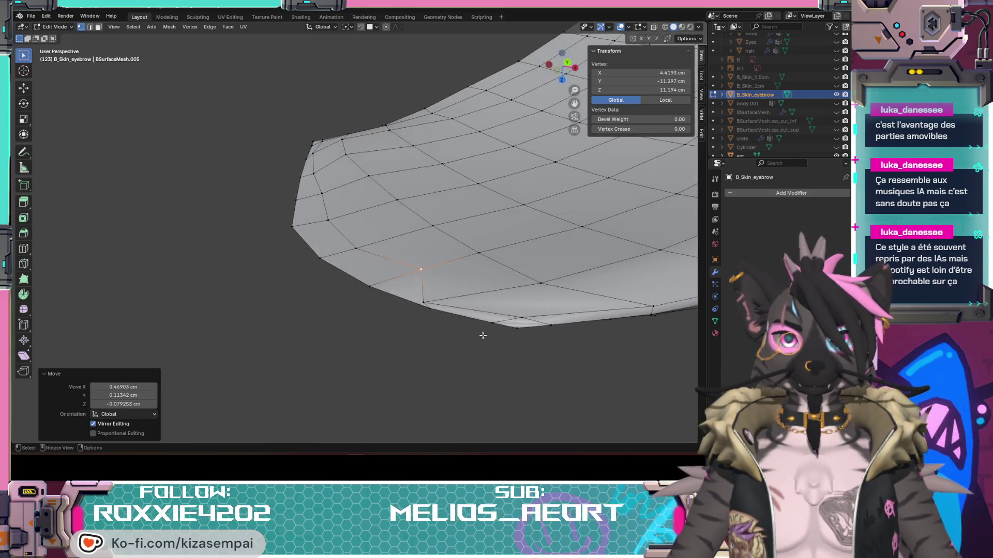
# - Move the final lower-edge vertices, the last by about 0.077, 0.015, −0.032 cm, and review the outline
pyautogui.click(433, 304)
pyautogui.press('g')
pyautogui.click(479, 289)
pyautogui.scroll(-4, 517, 310)
pyautogui.moveTo(532, 317)
pyautogui.mouseDown(button='middle')
pyautogui.moveTo(583, 310)
pyautogui.moveTo(525, 348)
pyautogui.moveTo(523, 361)
pyautogui.moveTo(516, 355)
pyautogui.moveTo(530, 343)
pyautogui.moveTo(473, 372)
pyautogui.mouseUp(button='middle')
pyautogui.click(596, 305)
pyautogui.click(403, 337)
pyautogui.press('g')
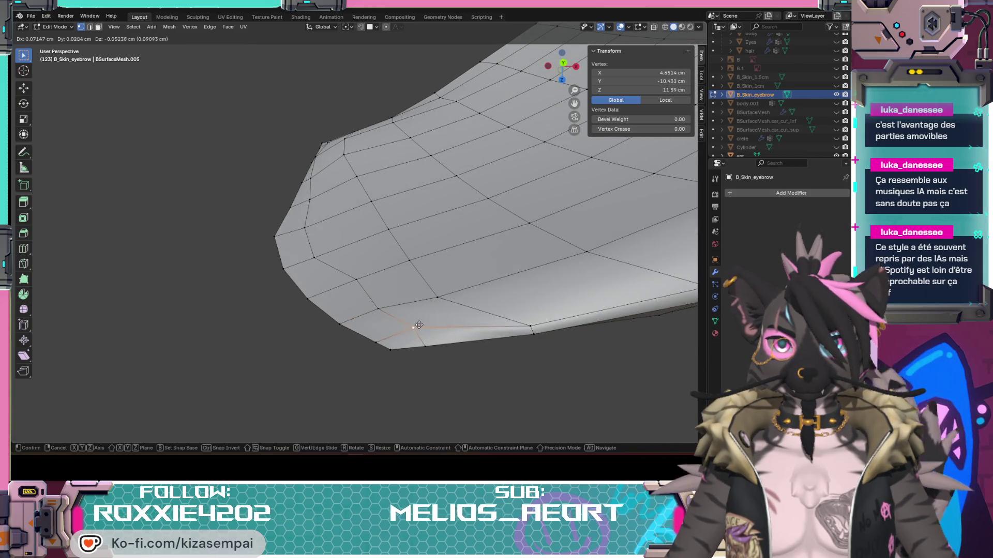
pyautogui.click(419, 329)
pyautogui.moveTo(419, 330); pyautogui.dragTo(550, 338, button='middle')
pyautogui.moveTo(609, 238)
pyautogui.mouseDown(button='middle')
pyautogui.moveTo(523, 323)
pyautogui.moveTo(333, 302)
pyautogui.moveTo(439, 383)
pyautogui.moveTo(505, 416)
pyautogui.moveTo(497, 145)
pyautogui.moveTo(466, 233)
pyautogui.moveTo(434, 266)
pyautogui.moveTo(474, 217)
pyautogui.moveTo(326, 231)
pyautogui.moveTo(297, 243)
pyautogui.moveTo(377, 246)
pyautogui.moveTo(427, 268)
pyautogui.moveTo(248, 246)
pyautogui.moveTo(260, 275)
pyautogui.mouseUp(button='middle')
pyautogui.moveTo(335, 298)
pyautogui.mouseDown(button='middle')
pyautogui.moveTo(301, 274)
pyautogui.moveTo(262, 275)
pyautogui.moveTo(251, 228)
pyautogui.moveTo(344, 254)
pyautogui.moveTo(339, 317)
pyautogui.moveTo(388, 313)
pyautogui.moveTo(411, 273)
pyautogui.moveTo(332, 144)
pyautogui.moveTo(309, 125)
pyautogui.moveTo(237, 126)
pyautogui.moveTo(222, 73)
pyautogui.moveTo(312, 211)
pyautogui.moveTo(385, 280)
pyautogui.moveTo(450, 193)
pyautogui.moveTo(432, 200)
pyautogui.moveTo(496, 206)
pyautogui.mouseUp(button='middle')
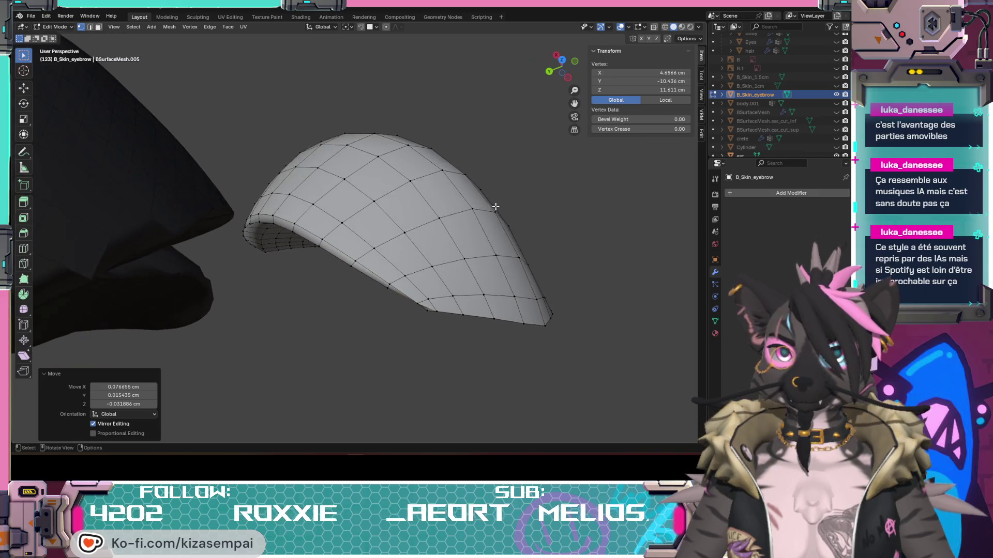
# - Clear the selection, undo the last change, and view the eyebrow from above
pyautogui.click(430, 349)
pyautogui.moveTo(430, 349)
pyautogui.mouseDown(button='middle')
pyautogui.moveTo(426, 317)
pyautogui.moveTo(327, 245)
pyautogui.moveTo(343, 348)
pyautogui.moveTo(333, 363)
pyautogui.mouseUp(button='middle')
pyautogui.scroll(4, 327, 245)
pyautogui.moveTo(351, 240)
pyautogui.mouseDown(button='middle')
pyautogui.moveTo(354, 186)
pyautogui.moveTo(373, 217)
pyautogui.moveTo(412, 210)
pyautogui.moveTo(334, 344)
pyautogui.moveTo(441, 170)
pyautogui.mouseUp(button='middle')
pyautogui.hotkey('ctrl', 'z')
pyautogui.scroll(6, 437, 172)
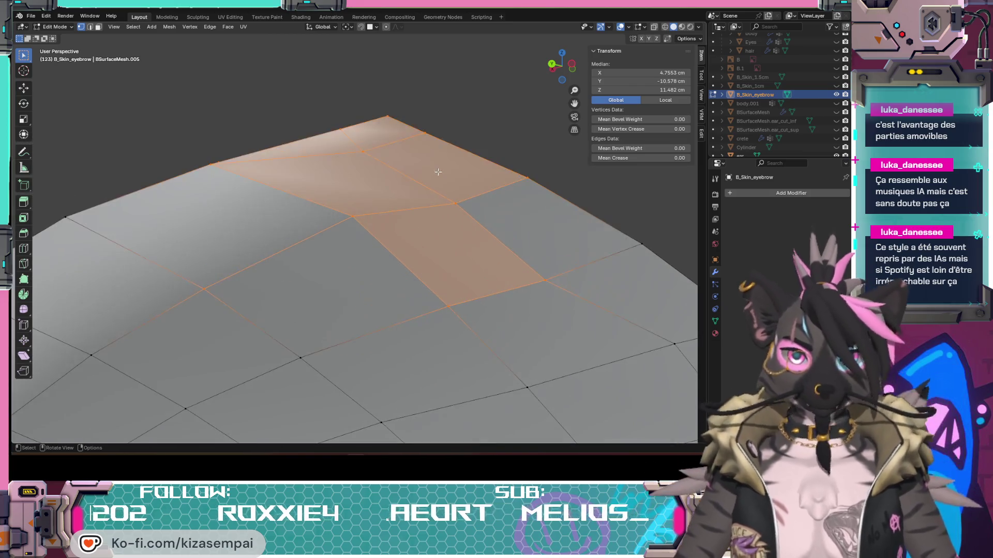
pyautogui.scroll(-5, 429, 196)
pyautogui.moveTo(429, 196)
pyautogui.mouseDown(button='middle')
pyautogui.moveTo(483, 266)
pyautogui.moveTo(268, 325)
pyautogui.moveTo(311, 308)
pyautogui.moveTo(284, 263)
pyautogui.mouseUp(button='middle')
pyautogui.moveTo(301, 250)
pyautogui.mouseDown(button='middle')
pyautogui.moveTo(288, 308)
pyautogui.moveTo(352, 262)
pyautogui.moveTo(383, 213)
pyautogui.moveTo(430, 230)
pyautogui.moveTo(326, 330)
pyautogui.moveTo(356, 239)
pyautogui.mouseUp(button='middle')
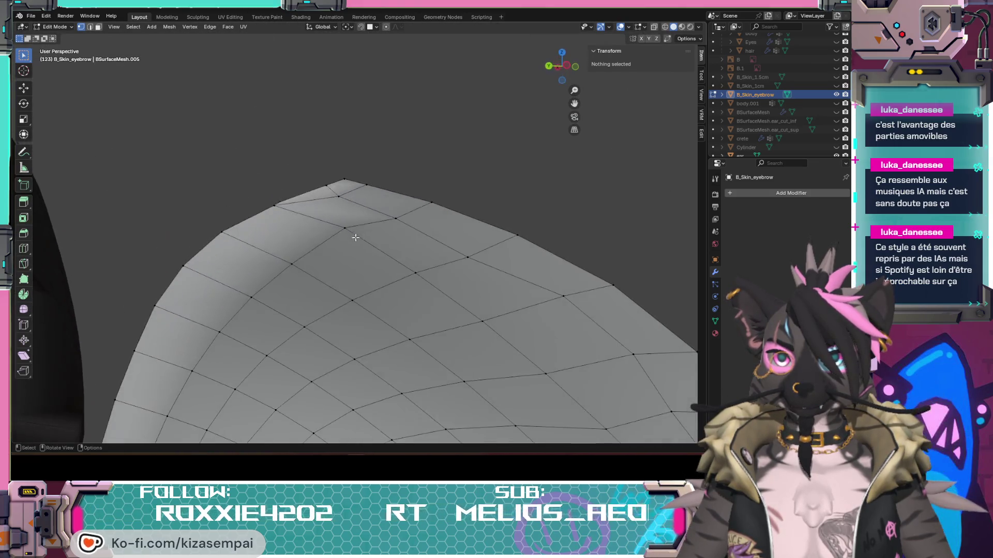
# - Try raising a top-ridge vertex into a spike, then undo it
pyautogui.click(338, 197)
pyautogui.moveTo(337, 200); pyautogui.dragTo(362, 155, button='middle')
pyautogui.press('g')
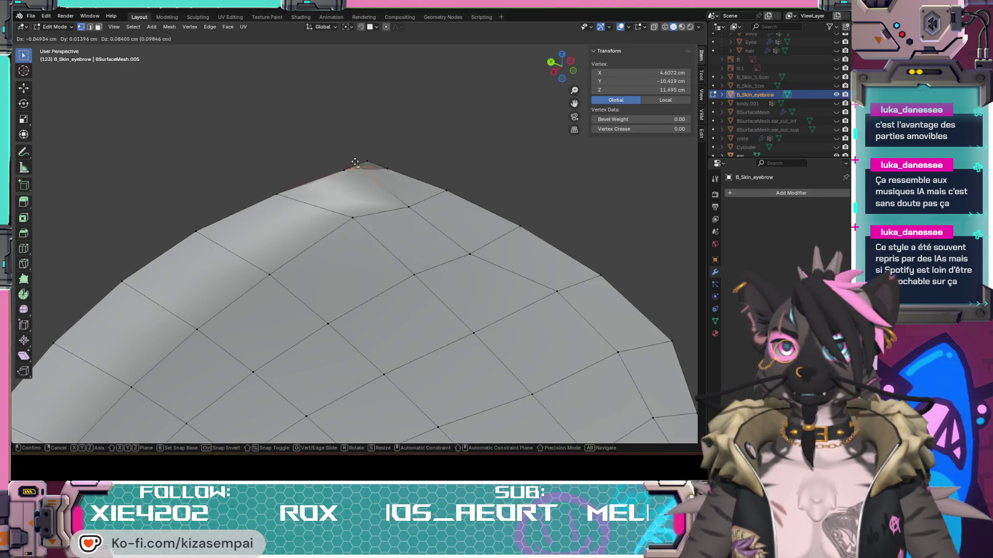
pyautogui.click(359, 180)
pyautogui.press('g')
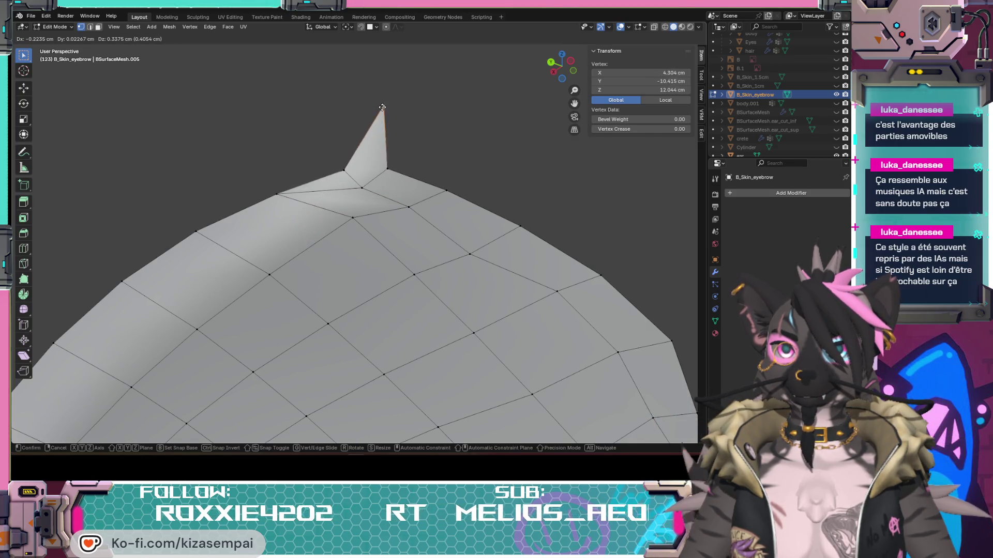
pyautogui.click(369, 106)
pyautogui.moveTo(370, 106)
pyautogui.mouseDown(button='middle')
pyautogui.moveTo(248, 166)
pyautogui.moveTo(133, 281)
pyautogui.moveTo(364, 203)
pyautogui.moveTo(382, 211)
pyautogui.moveTo(106, 240)
pyautogui.moveTo(398, 219)
pyautogui.moveTo(292, 178)
pyautogui.mouseUp(button='middle')
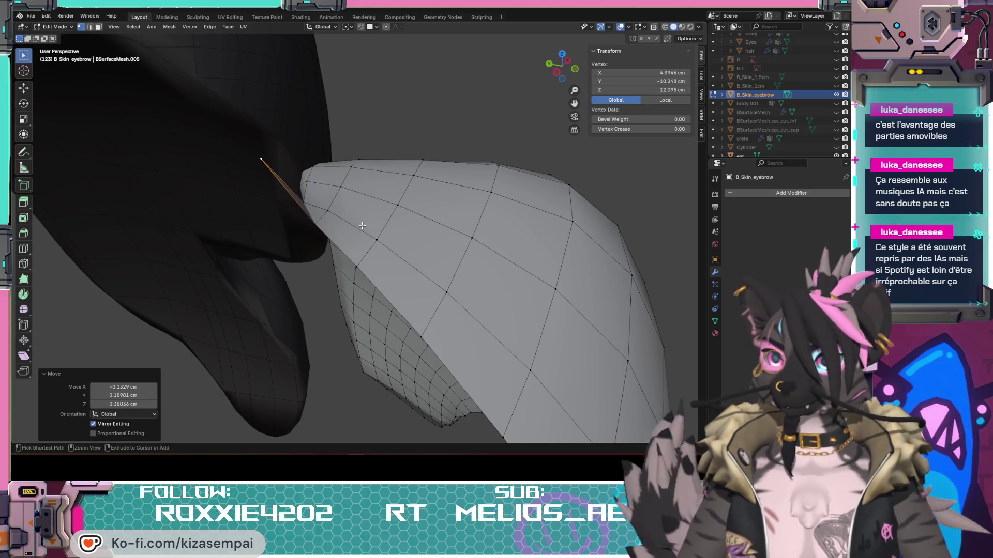
pyautogui.hotkey('ctrl', 'z')
# - Reposition two more edge vertices of the eyebrow
pyautogui.moveTo(359, 222)
pyautogui.mouseDown(button='middle')
pyautogui.moveTo(317, 265)
pyautogui.moveTo(399, 202)
pyautogui.moveTo(391, 188)
pyautogui.moveTo(343, 210)
pyautogui.moveTo(299, 197)
pyautogui.moveTo(279, 209)
pyautogui.moveTo(362, 197)
pyautogui.moveTo(344, 204)
pyautogui.mouseUp(button='middle')
pyautogui.press('g')
pyautogui.click(295, 207)
pyautogui.click(340, 201)
pyautogui.scroll(6, 316, 216)
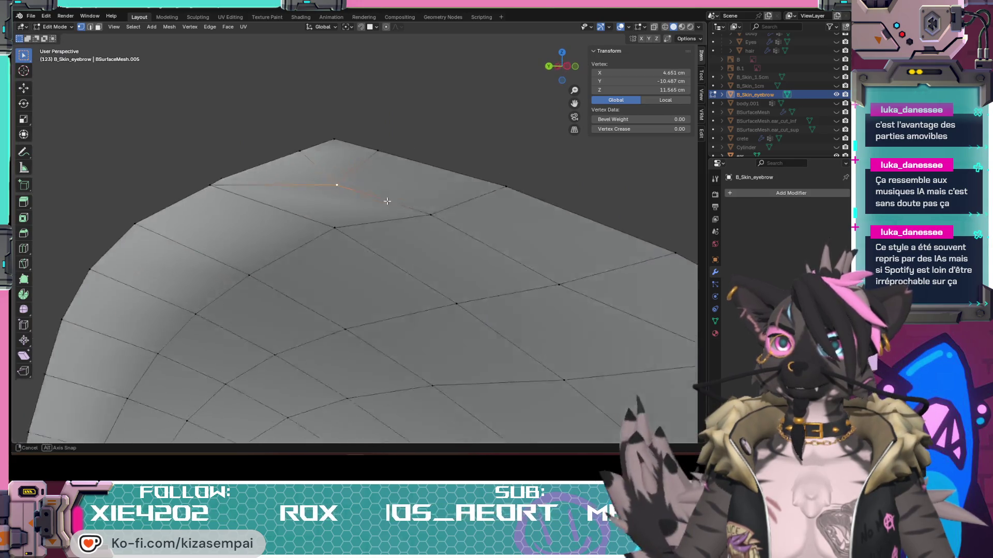
pyautogui.press('g')
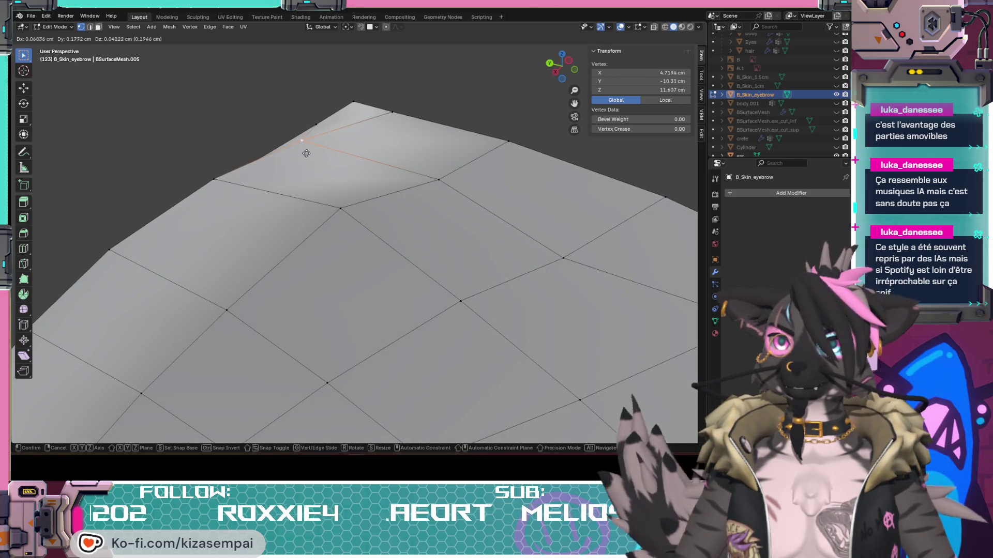
pyautogui.click(264, 127)
pyautogui.moveTo(264, 127)
pyautogui.mouseDown(button='middle')
pyautogui.moveTo(440, 195)
pyautogui.moveTo(450, 173)
pyautogui.moveTo(432, 215)
pyautogui.moveTo(339, 186)
pyautogui.moveTo(326, 267)
pyautogui.mouseUp(button='middle')
pyautogui.press('g')
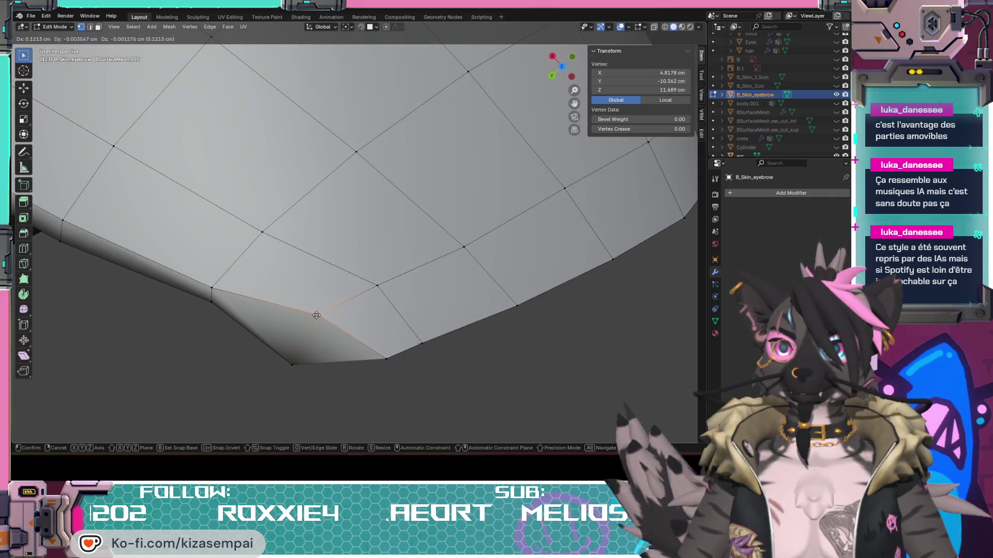
pyautogui.click(320, 314)
# - Move two bottom-border vertices, the last near the tip by about 0.044, −0.039, 0.060 cm
pyautogui.click(291, 368)
pyautogui.press('g')
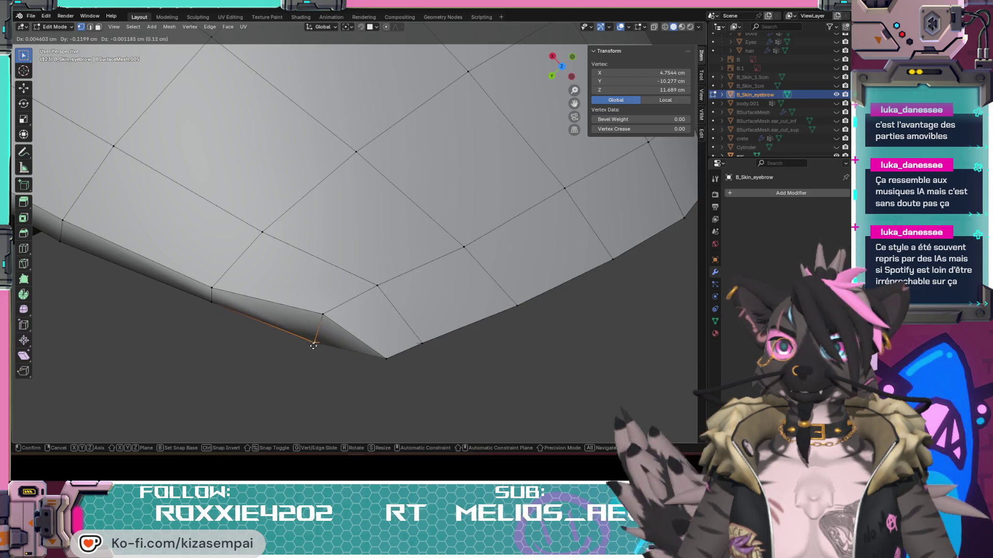
pyautogui.click(313, 346)
pyautogui.moveTo(310, 328)
pyautogui.mouseDown(button='middle')
pyautogui.moveTo(333, 280)
pyautogui.moveTo(370, 240)
pyautogui.moveTo(339, 255)
pyautogui.moveTo(367, 195)
pyautogui.mouseUp(button='middle')
pyautogui.click(332, 262)
pyautogui.press('g')
pyautogui.click(339, 232)
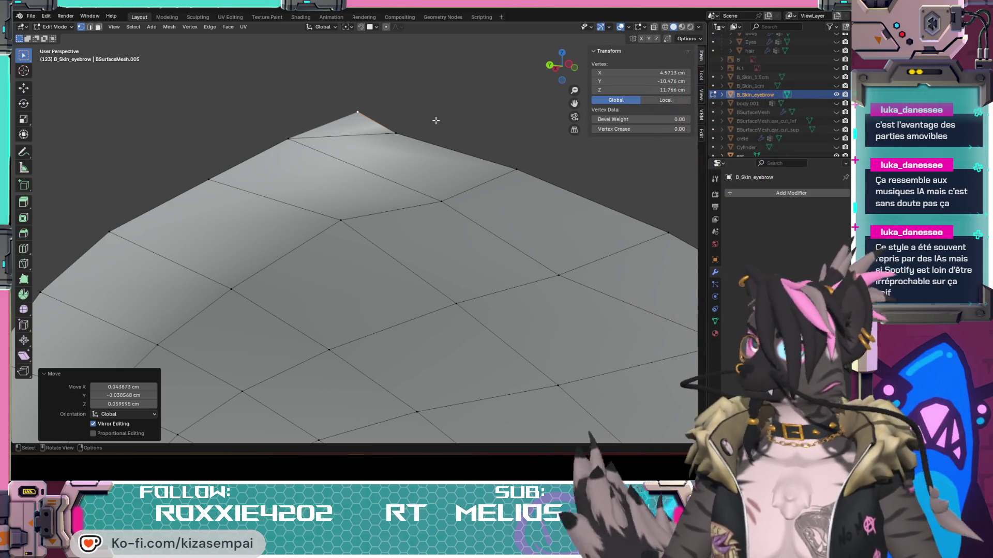
# - Reposition several edge vertices of the eyebrow tip with small grab moves, checking from side views
pyautogui.moveTo(390, 139); pyautogui.dragTo(390, 164, button='middle')
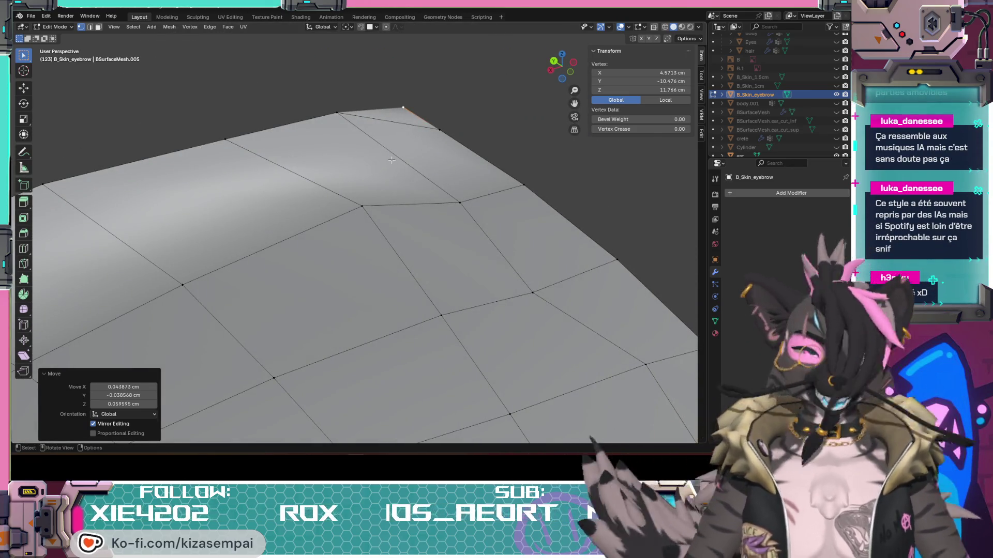
pyautogui.moveTo(384, 128)
pyautogui.mouseDown(button='middle')
pyautogui.moveTo(253, 292)
pyautogui.moveTo(393, 211)
pyautogui.moveTo(313, 318)
pyautogui.moveTo(311, 276)
pyautogui.mouseUp(button='middle')
pyautogui.press('g')
pyautogui.click(375, 241)
pyautogui.press('g')
pyautogui.click(319, 268)
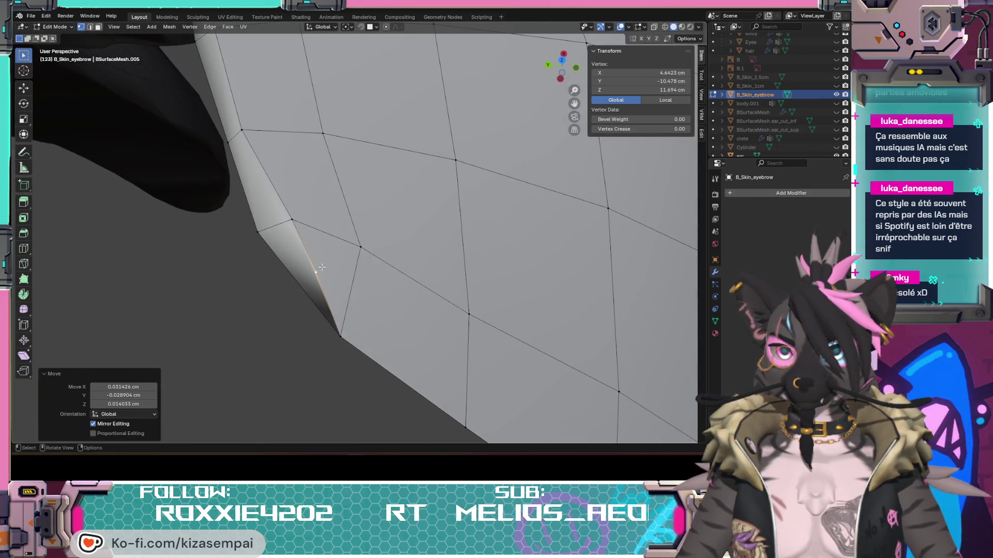
pyautogui.press('g')
pyautogui.click(321, 248)
pyautogui.moveTo(321, 248)
pyautogui.mouseDown(button='middle')
pyautogui.moveTo(463, 268)
pyautogui.moveTo(408, 235)
pyautogui.moveTo(305, 289)
pyautogui.moveTo(293, 264)
pyautogui.moveTo(294, 203)
pyautogui.mouseUp(button='middle')
pyautogui.press('g')
pyautogui.click(293, 294)
# - Move the tip vertex to the peak, undo that bad move, then refine two more vertices
pyautogui.press('g')
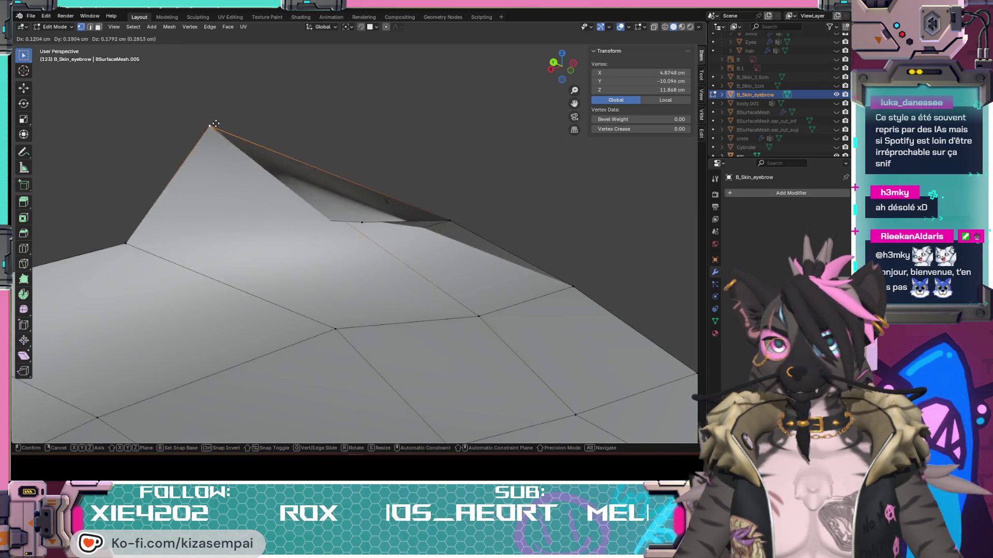
pyautogui.click(263, 155)
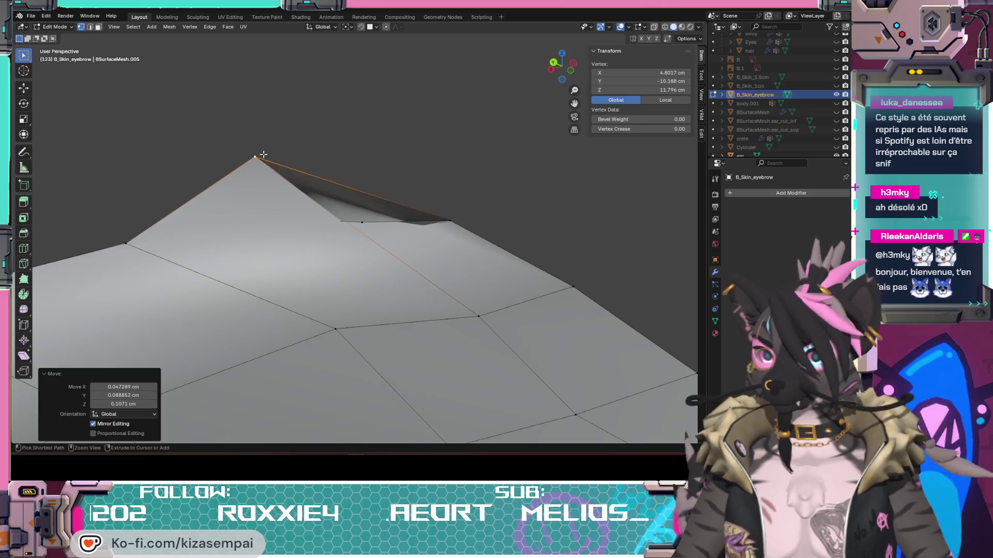
pyautogui.hotkey('ctrl', 'z')
pyautogui.moveTo(427, 185)
pyautogui.mouseDown(button='middle')
pyautogui.moveTo(310, 264)
pyautogui.moveTo(318, 253)
pyautogui.moveTo(327, 272)
pyautogui.moveTo(358, 270)
pyautogui.mouseUp(button='middle')
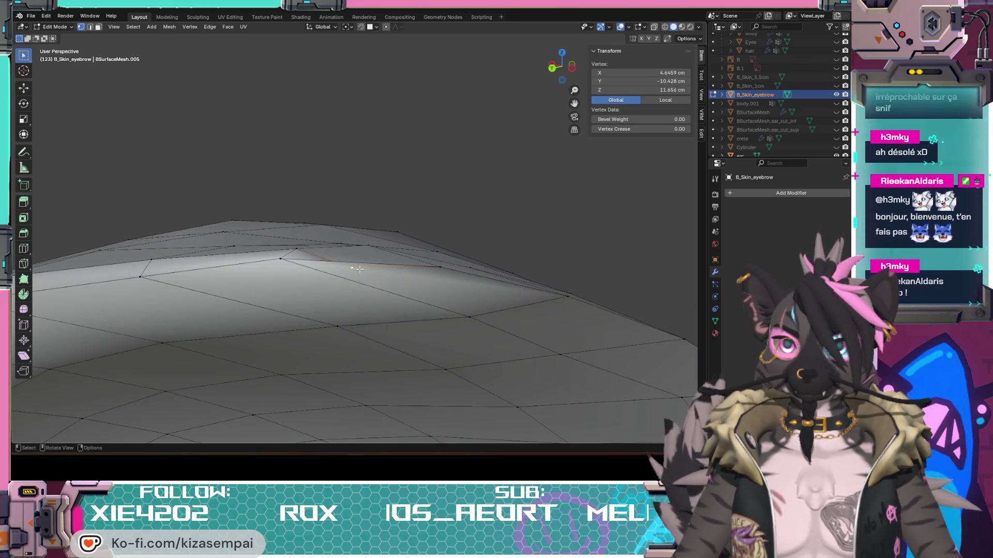
pyautogui.press('g')
pyautogui.click(366, 249)
pyautogui.moveTo(366, 248)
pyautogui.mouseDown(button='middle')
pyautogui.moveTo(325, 244)
pyautogui.moveTo(408, 281)
pyautogui.mouseUp(button='middle')
pyautogui.press('g')
pyautogui.click(320, 246)
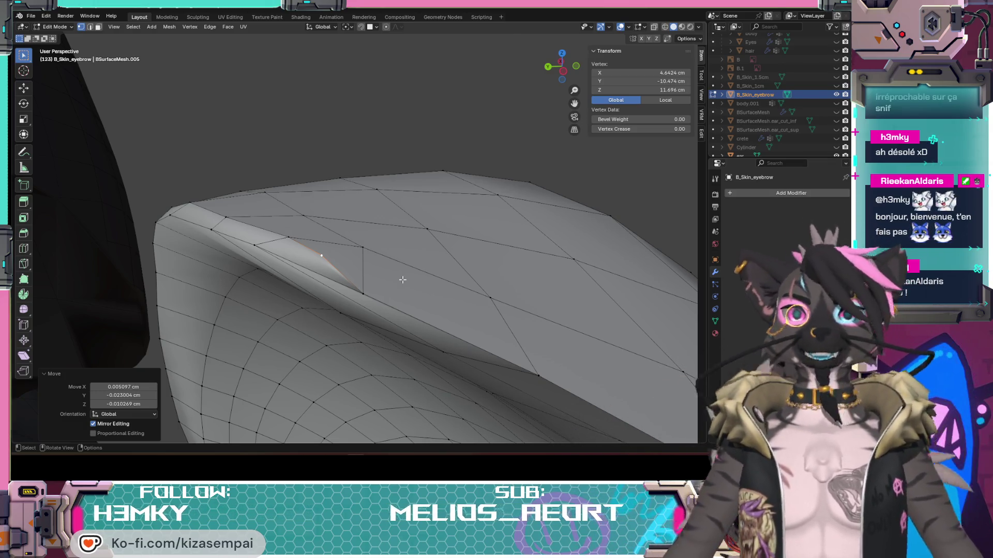
# - Orbit and zoom around the eyebrow mesh to inspect the reshaped tip
pyautogui.moveTo(373, 272)
pyautogui.mouseDown(button='middle')
pyautogui.moveTo(393, 284)
pyautogui.moveTo(362, 274)
pyautogui.mouseUp(button='middle')
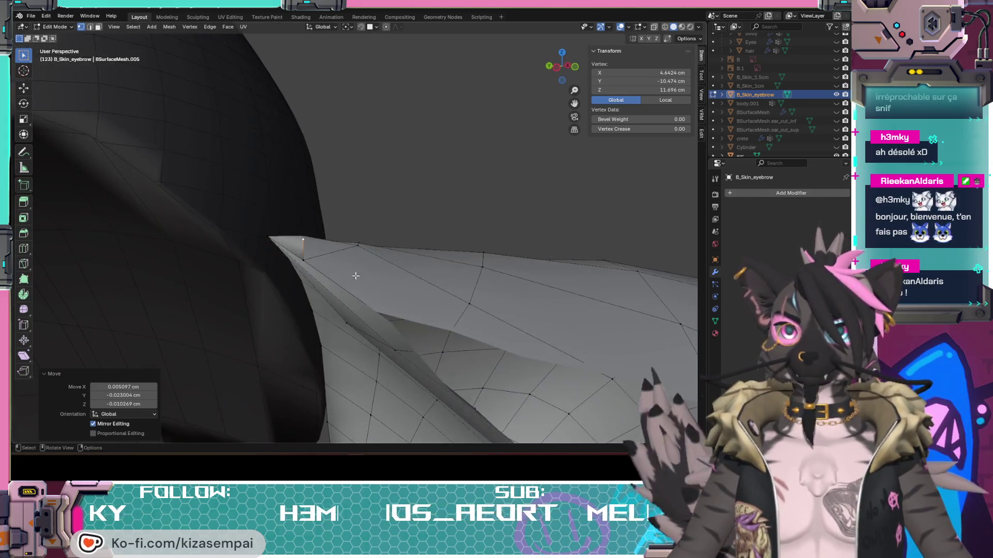
pyautogui.click(304, 261)
pyautogui.moveTo(304, 261)
pyautogui.mouseDown(button='middle')
pyautogui.moveTo(377, 314)
pyautogui.moveTo(324, 336)
pyautogui.mouseUp(button='middle')
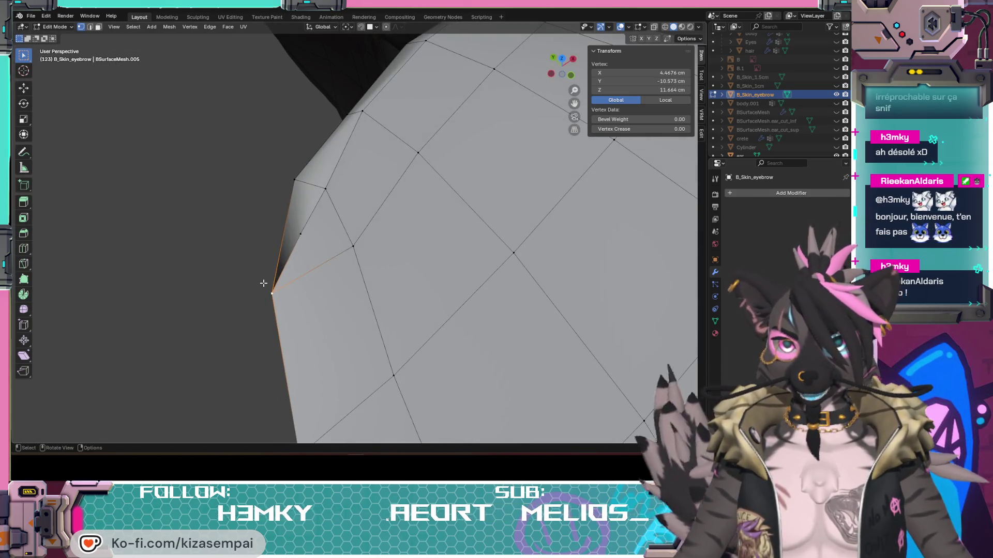
pyautogui.scroll(-5, 425, 328)
pyautogui.moveTo(425, 328)
pyautogui.mouseDown(button='middle')
pyautogui.moveTo(445, 270)
pyautogui.moveTo(496, 291)
pyautogui.mouseUp(button='middle')
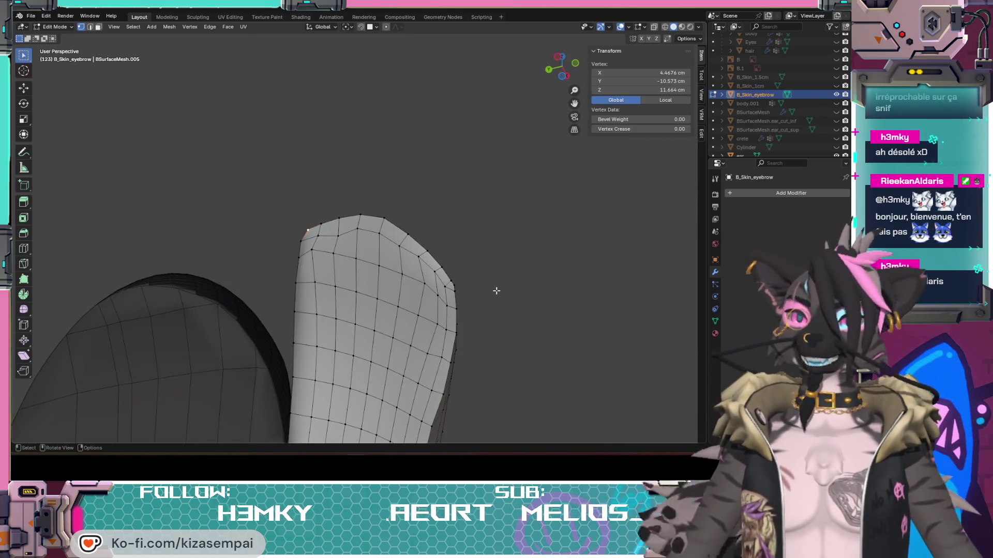
pyautogui.moveTo(527, 253)
pyautogui.mouseDown(button='middle')
pyautogui.moveTo(279, 239)
pyautogui.moveTo(215, 173)
pyautogui.moveTo(339, 215)
pyautogui.moveTo(466, 288)
pyautogui.moveTo(380, 175)
pyautogui.mouseUp(button='middle')
pyautogui.scroll(3, 311, 234)
pyautogui.moveTo(395, 257)
pyautogui.mouseDown(button='middle')
pyautogui.moveTo(399, 282)
pyautogui.moveTo(432, 195)
pyautogui.moveTo(465, 181)
pyautogui.moveTo(452, 186)
pyautogui.moveTo(472, 272)
pyautogui.moveTo(401, 304)
pyautogui.moveTo(425, 286)
pyautogui.moveTo(428, 330)
pyautogui.mouseUp(button='middle')
# - Deselect all vertices and unhide B_Skin_1cm, framing the whole head with the eyebrow
pyautogui.click(503, 313)
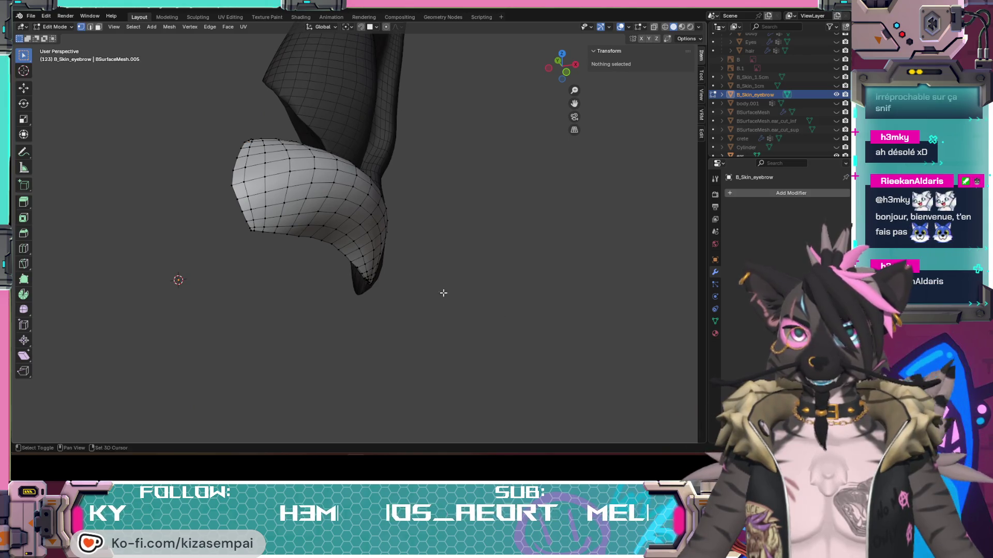
pyautogui.moveTo(443, 293); pyautogui.dragTo(454, 317, button='middle')
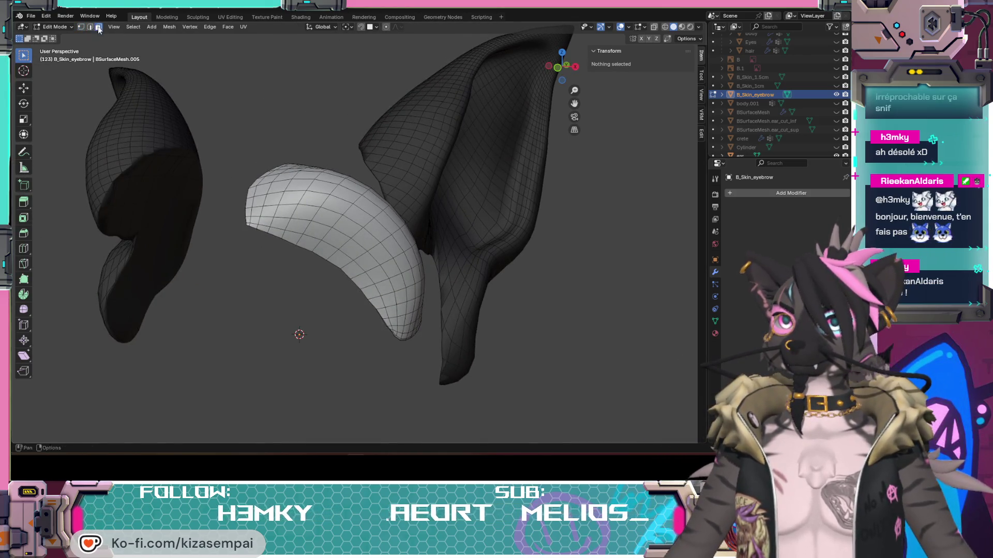
pyautogui.click(836, 85)
pyautogui.moveTo(372, 264)
pyautogui.mouseDown(button='middle')
pyautogui.moveTo(393, 278)
pyautogui.moveTo(436, 229)
pyautogui.moveTo(588, 347)
pyautogui.moveTo(367, 315)
pyautogui.moveTo(424, 290)
pyautogui.moveTo(408, 276)
pyautogui.mouseUp(button='middle')
pyautogui.scroll(-8, 399, 268)
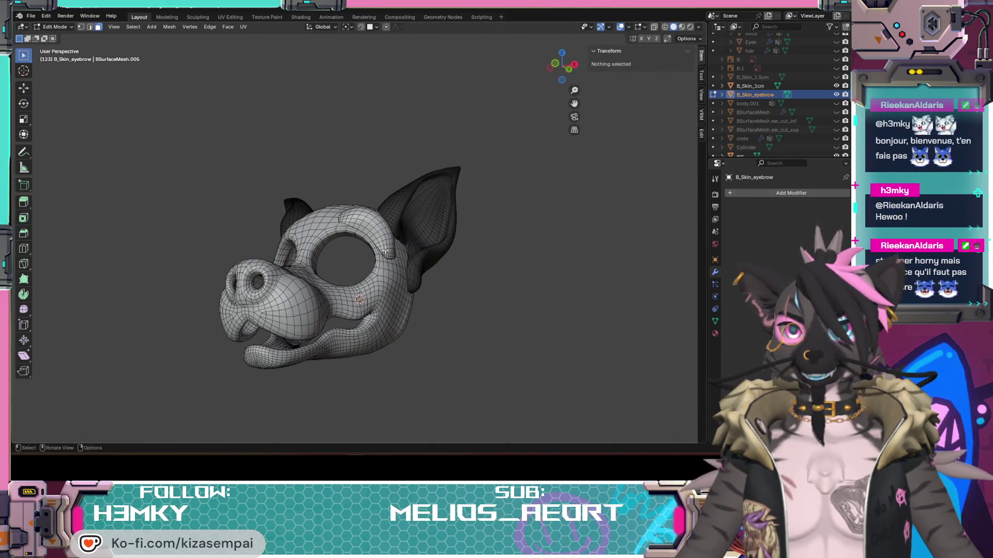
pyautogui.scroll(8, 375, 261)
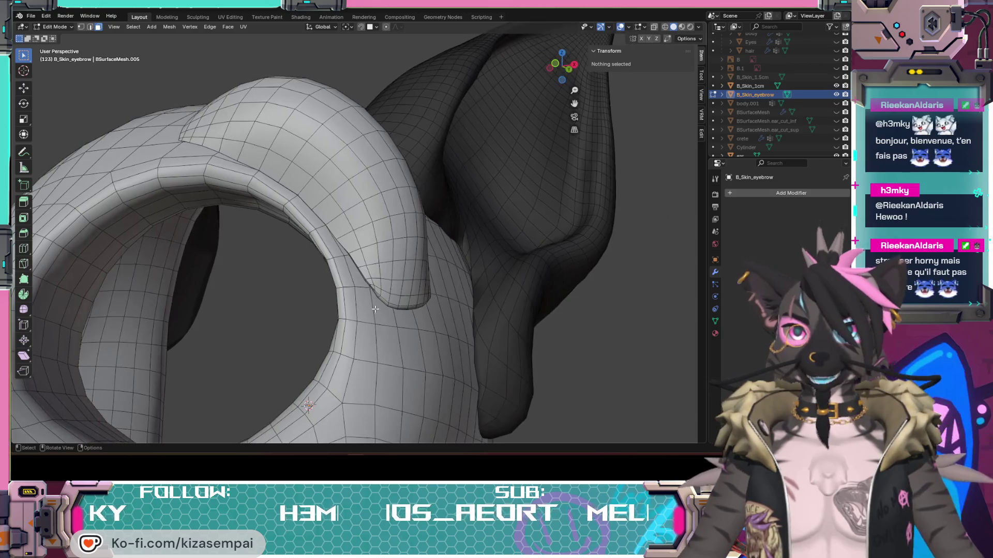
pyautogui.hotkey('alt', 'Tab')
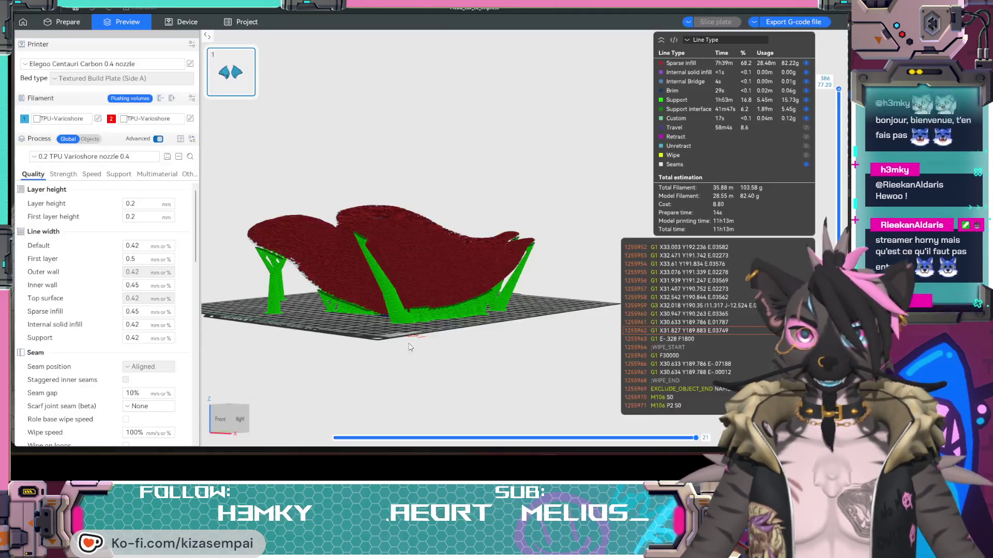
# - Zoom and tilt the ElegooSlicer preview over the sliced eyebrows and tree supports, then return to Blender
pyautogui.scroll(8, 427, 278)
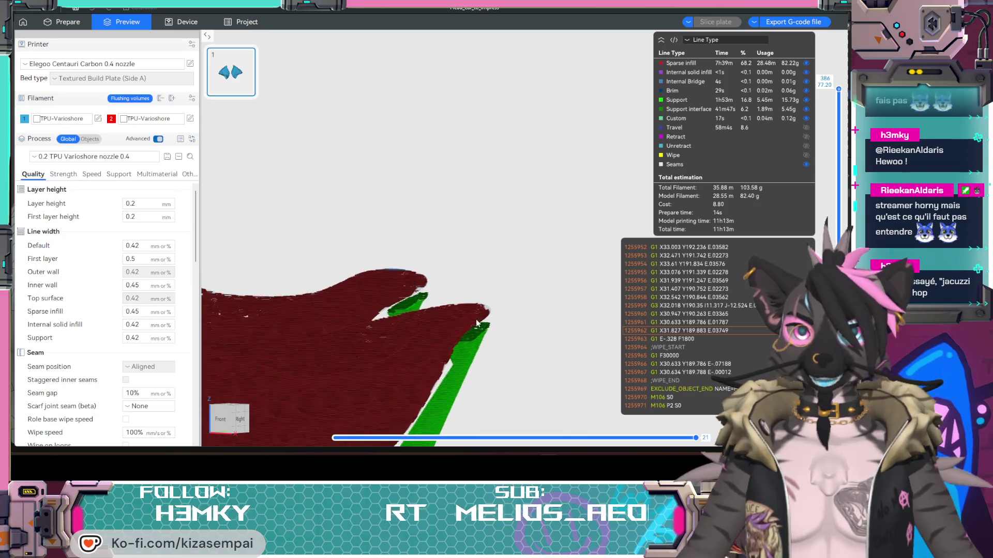
pyautogui.moveTo(415, 266)
pyautogui.mouseDown()
pyautogui.moveTo(391, 267)
pyautogui.moveTo(408, 258)
pyautogui.mouseUp()
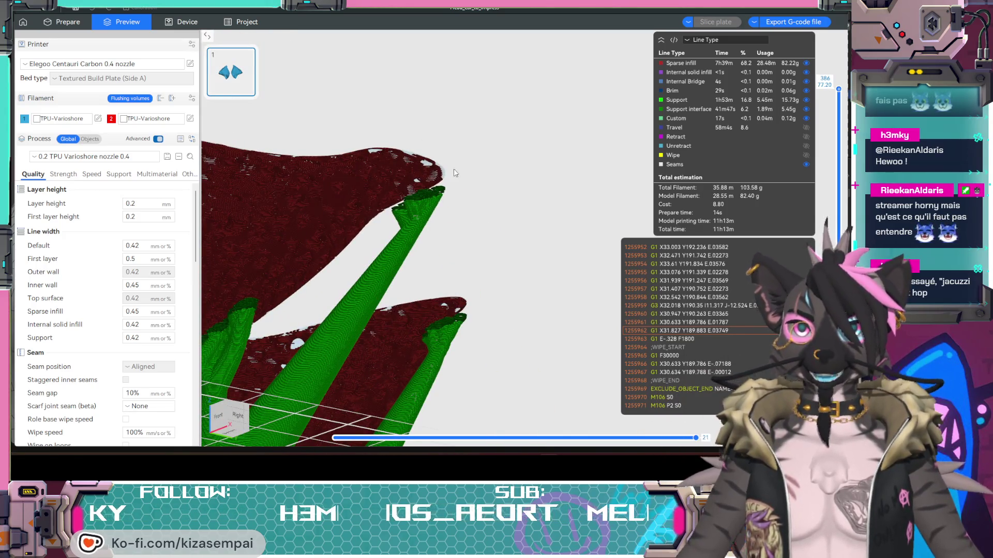
pyautogui.scroll(-8, 403, 167)
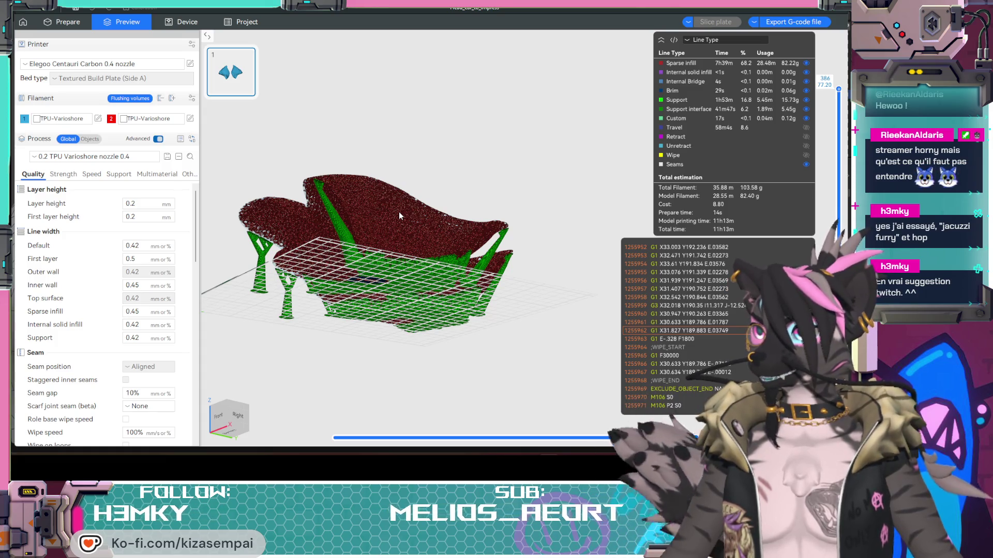
pyautogui.moveTo(324, 212)
pyautogui.mouseDown()
pyautogui.moveTo(413, 262)
pyautogui.moveTo(408, 240)
pyautogui.moveTo(415, 275)
pyautogui.mouseUp()
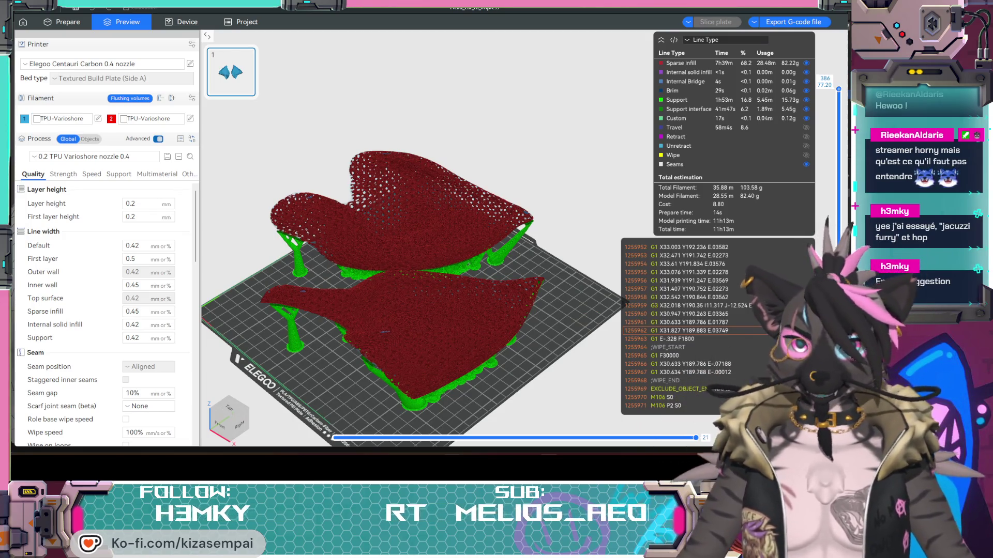
pyautogui.hotkey('alt', 'Tab')
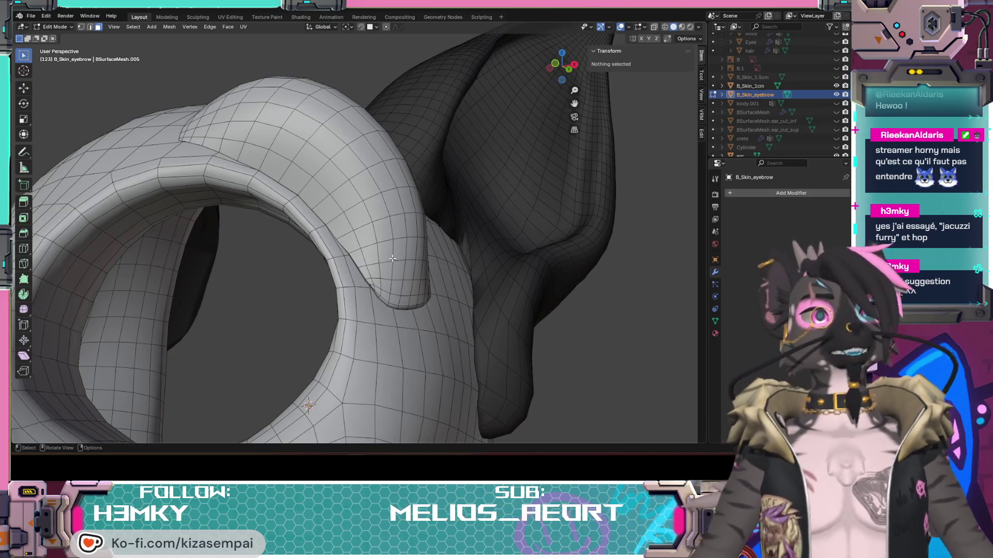
# - View the full head from three-quarter and numpad-1 front angles, then bring up IMG_20260105_095116.jpg
pyautogui.scroll(-10, 393, 258)
pyautogui.moveTo(389, 262)
pyautogui.mouseDown(button='middle')
pyautogui.moveTo(396, 291)
pyautogui.moveTo(371, 252)
pyautogui.moveTo(381, 292)
pyautogui.moveTo(373, 295)
pyautogui.moveTo(398, 306)
pyautogui.mouseUp(button='middle')
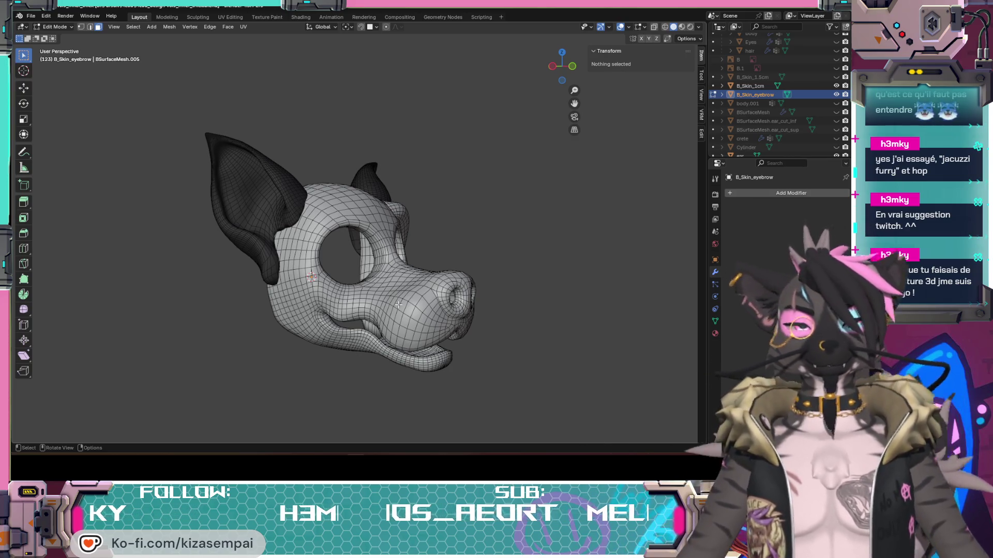
pyautogui.scroll(2, 399, 305)
pyautogui.moveTo(390, 313); pyautogui.dragTo(380, 283, button='middle')
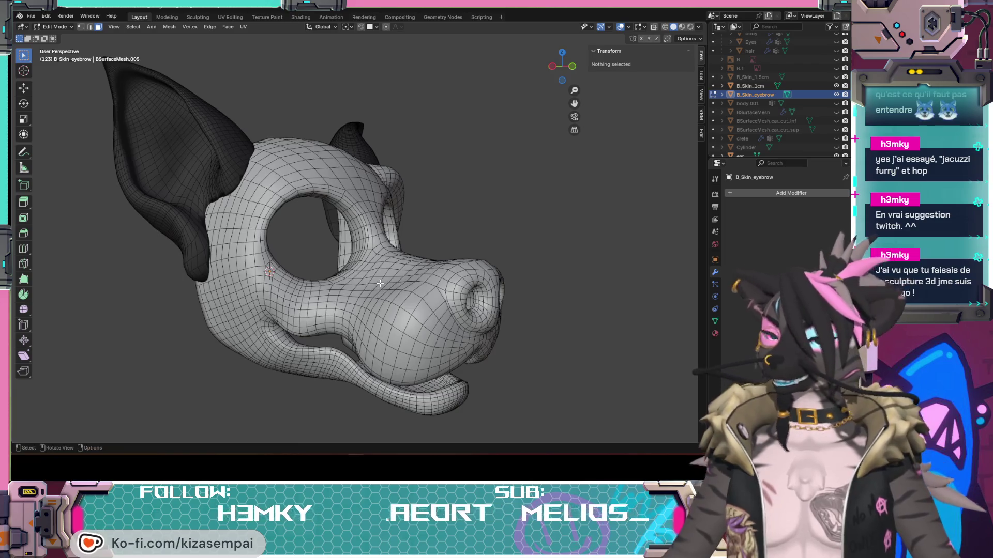
pyautogui.press('KP_1')
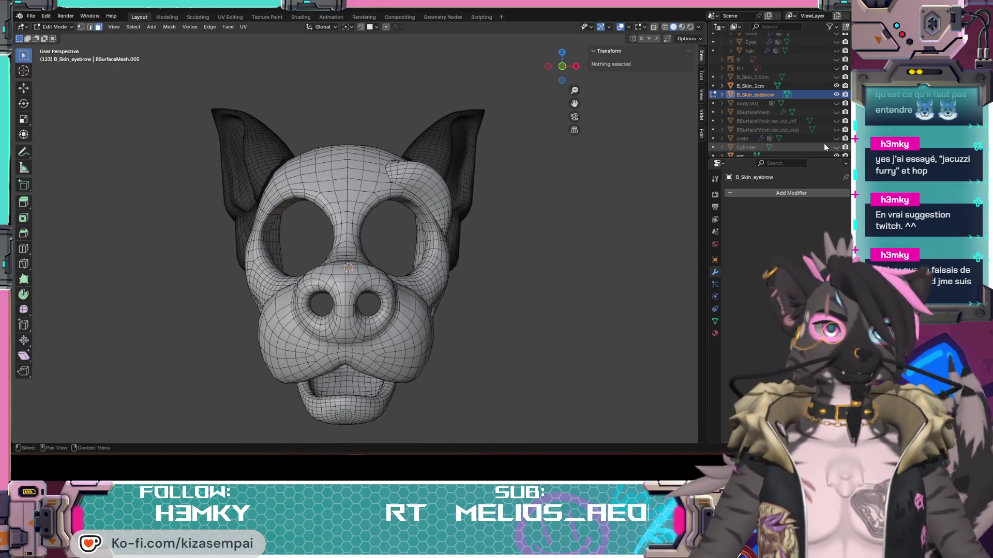
pyautogui.moveTo(621, 336); pyautogui.dragTo(683, 363, button='middle')
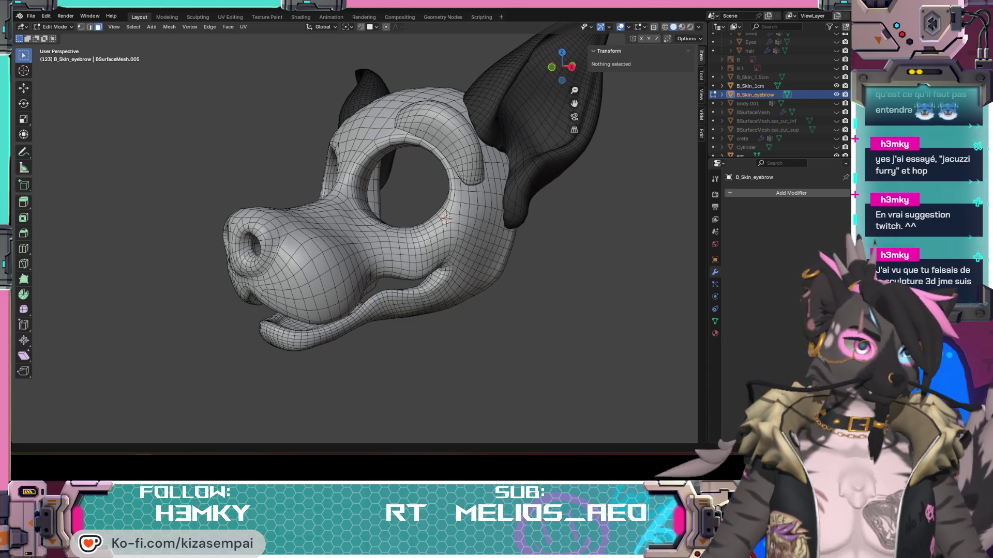
pyautogui.hotkey('alt', 'Tab')
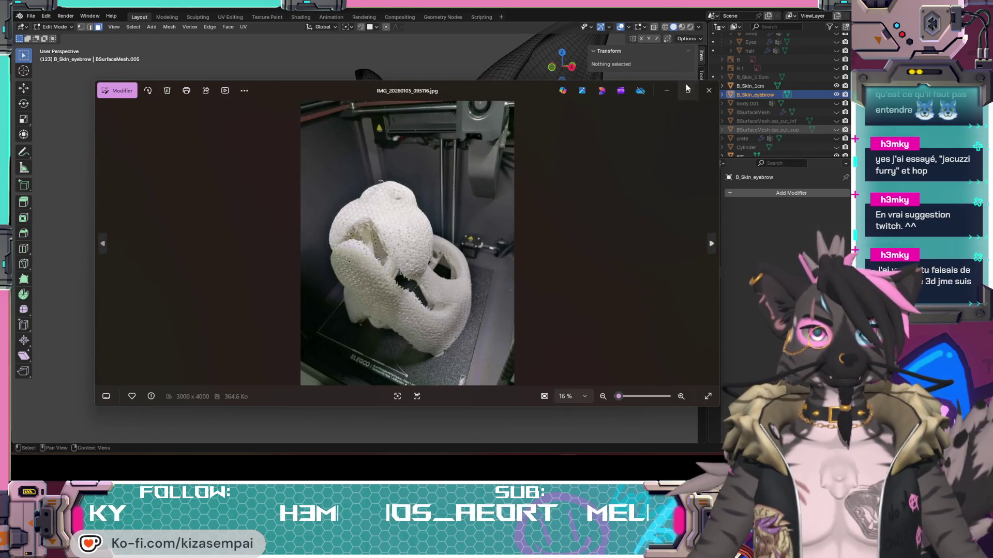
# - Maximize the printed-head photo, view the foam pieces photo, then close all photo windows
pyautogui.click(687, 89)
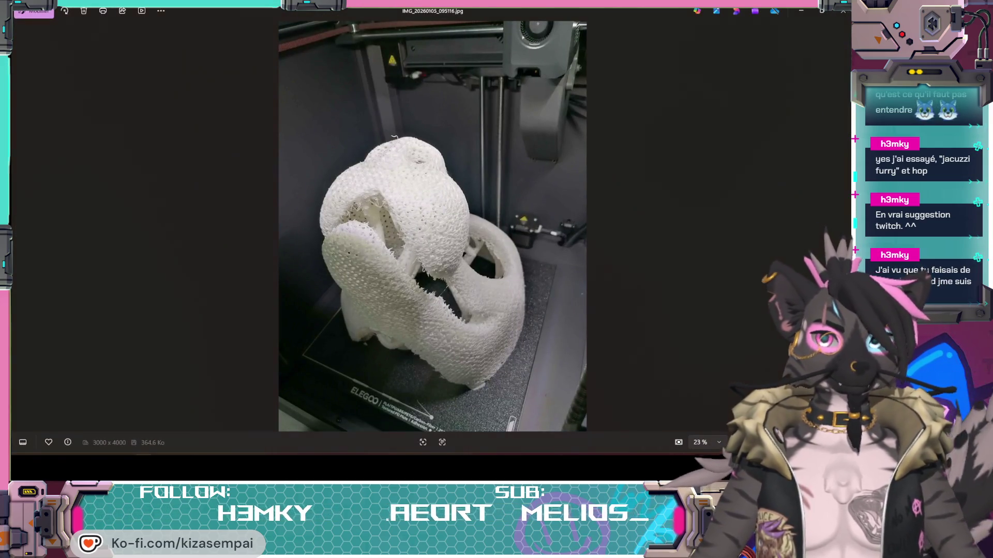
pyautogui.hotkey('alt', 'Tab')
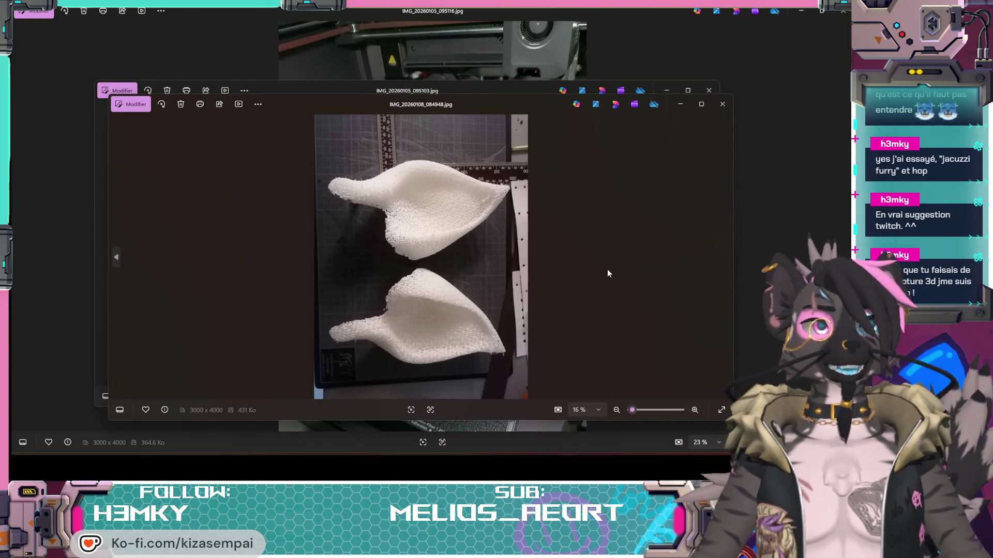
pyautogui.click(723, 104)
pyautogui.click(712, 95)
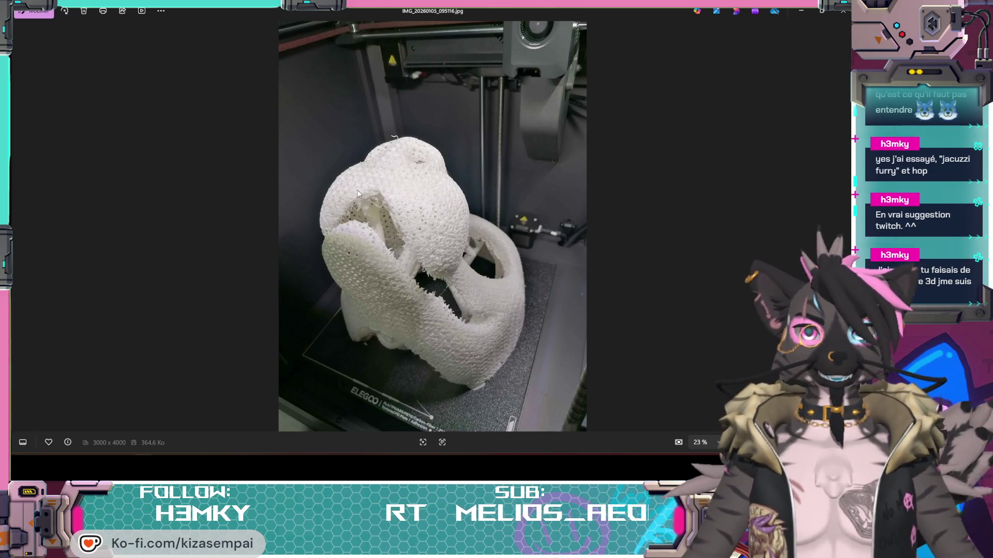
pyautogui.click(842, 17)
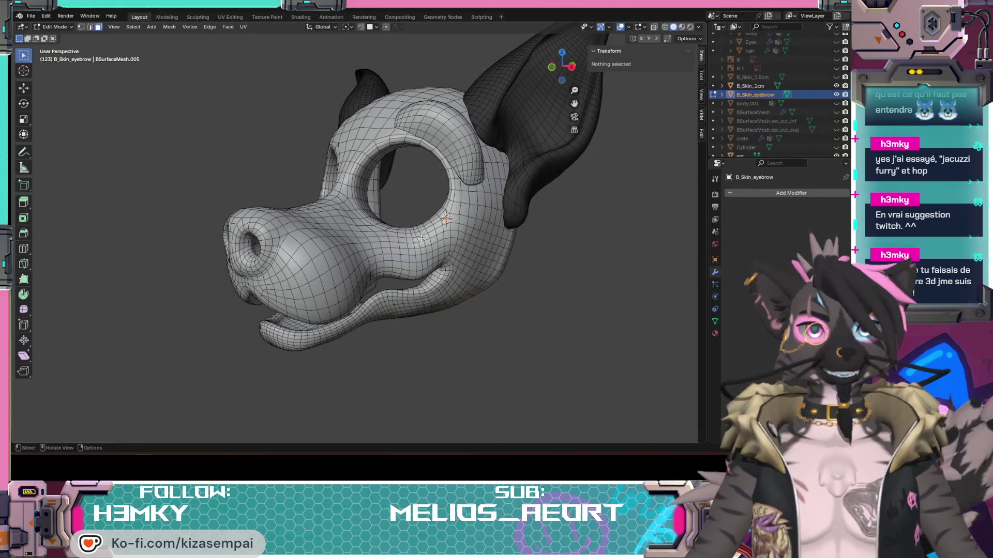
# - Inspect the eye holes from several angles, then save as Head_design v0.9_inner_thick.blend
pyautogui.moveTo(370, 229)
pyautogui.mouseDown(button='middle')
pyautogui.moveTo(409, 298)
pyautogui.moveTo(558, 290)
pyautogui.moveTo(538, 287)
pyautogui.moveTo(551, 262)
pyautogui.moveTo(594, 281)
pyautogui.moveTo(461, 288)
pyautogui.moveTo(414, 255)
pyautogui.moveTo(472, 283)
pyautogui.moveTo(437, 289)
pyautogui.mouseUp(button='middle')
pyautogui.scroll(6, 462, 288)
pyautogui.scroll(-4, 462, 288)
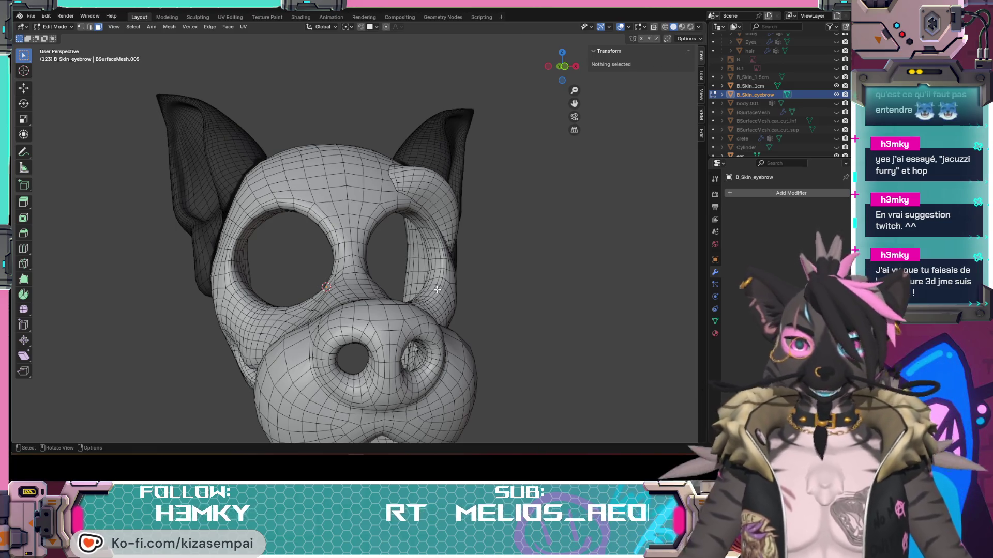
pyautogui.moveTo(437, 290); pyautogui.dragTo(355, 177, button='middle')
pyautogui.moveTo(381, 257); pyautogui.dragTo(467, 231, button='middle')
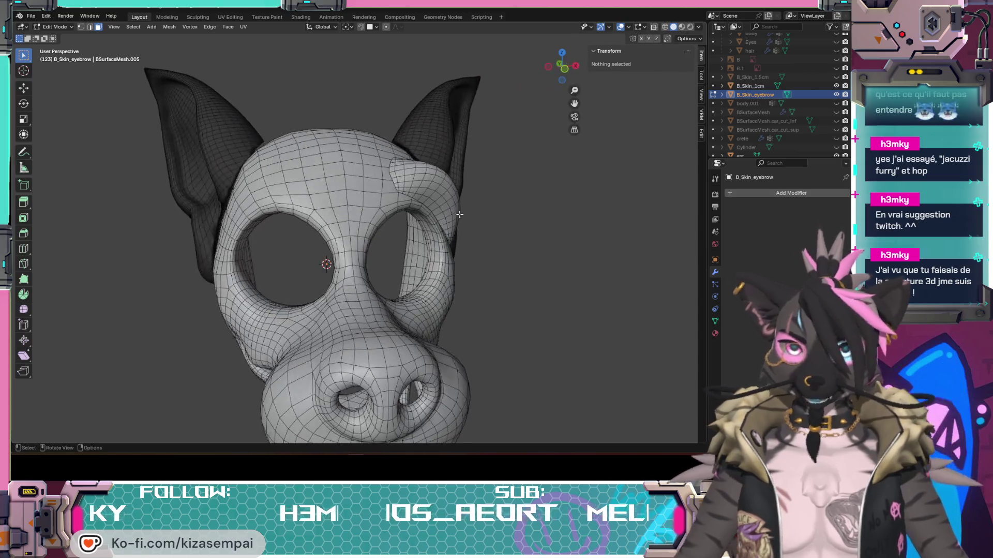
pyautogui.moveTo(232, 226)
pyautogui.mouseDown(button='middle')
pyautogui.moveTo(441, 270)
pyautogui.moveTo(476, 255)
pyautogui.moveTo(537, 282)
pyautogui.moveTo(574, 344)
pyautogui.moveTo(431, 278)
pyautogui.moveTo(414, 313)
pyautogui.moveTo(432, 297)
pyautogui.moveTo(423, 299)
pyautogui.mouseUp(button='middle')
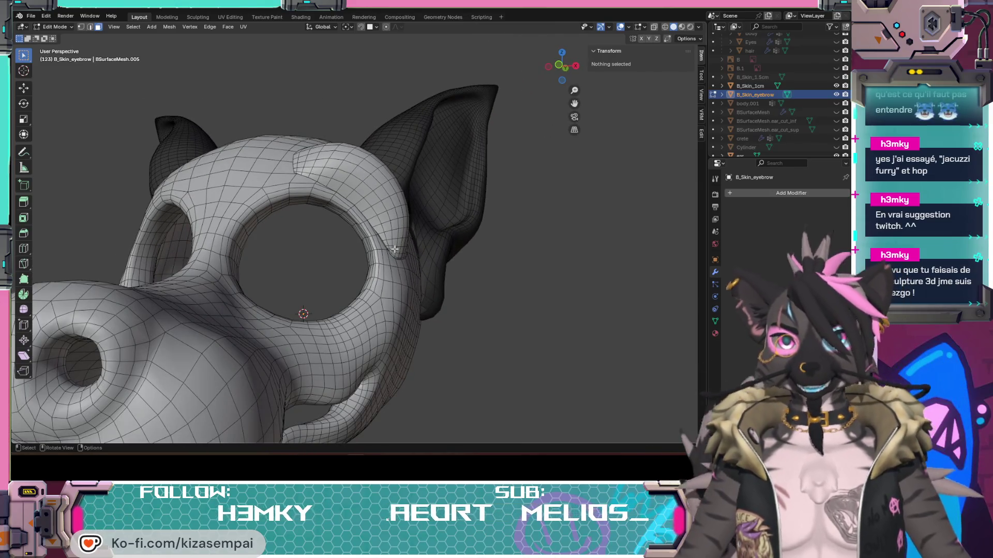
pyautogui.moveTo(343, 255)
pyautogui.mouseDown(button='middle')
pyautogui.moveTo(269, 249)
pyautogui.moveTo(290, 254)
pyautogui.mouseUp(button='middle')
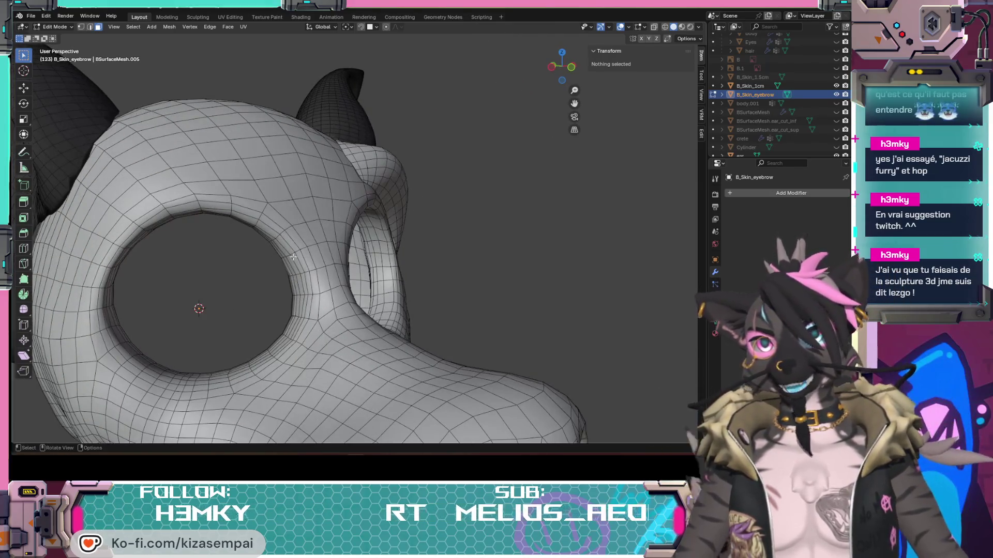
pyautogui.moveTo(324, 286); pyautogui.dragTo(361, 309, button='middle')
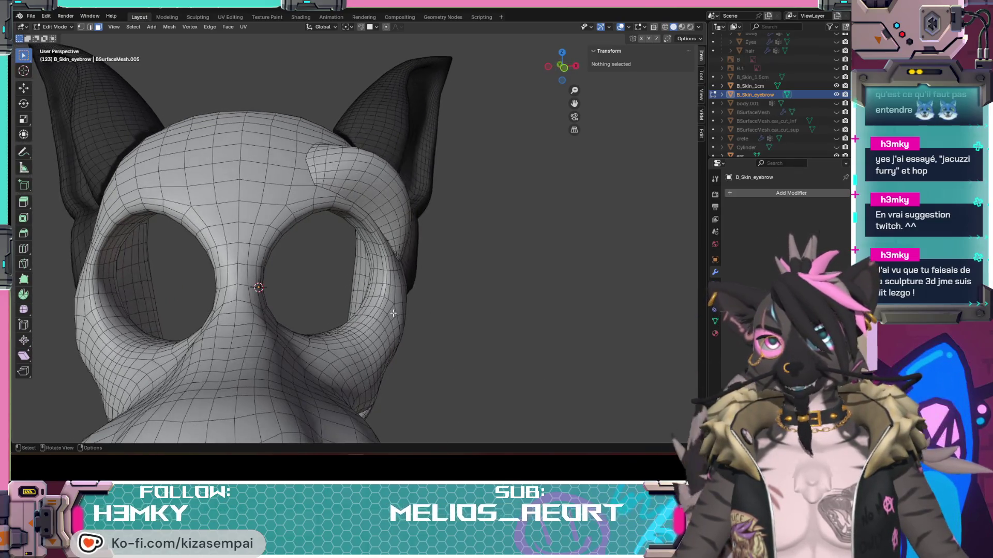
pyautogui.hotkey('ctrl', 's')
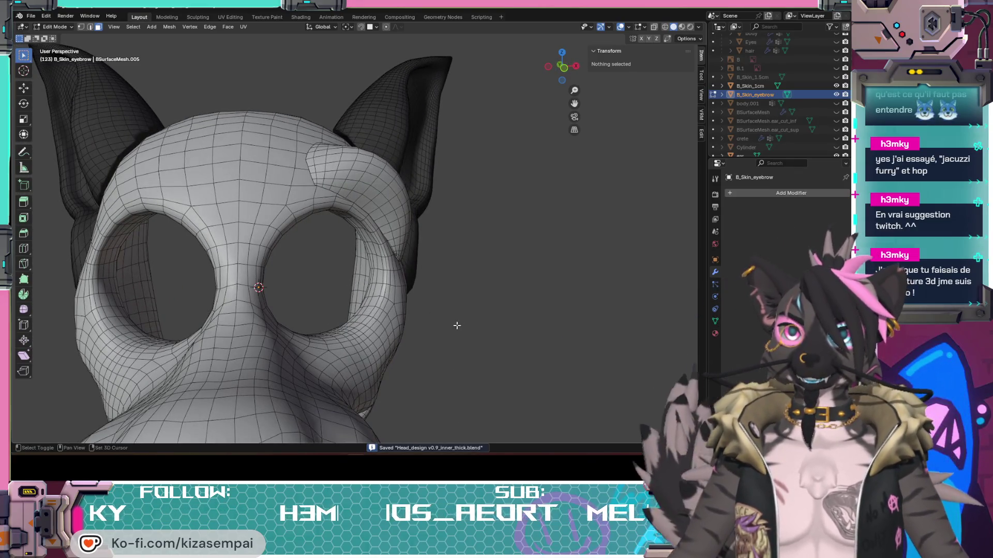
pyautogui.scroll(-8, 458, 324)
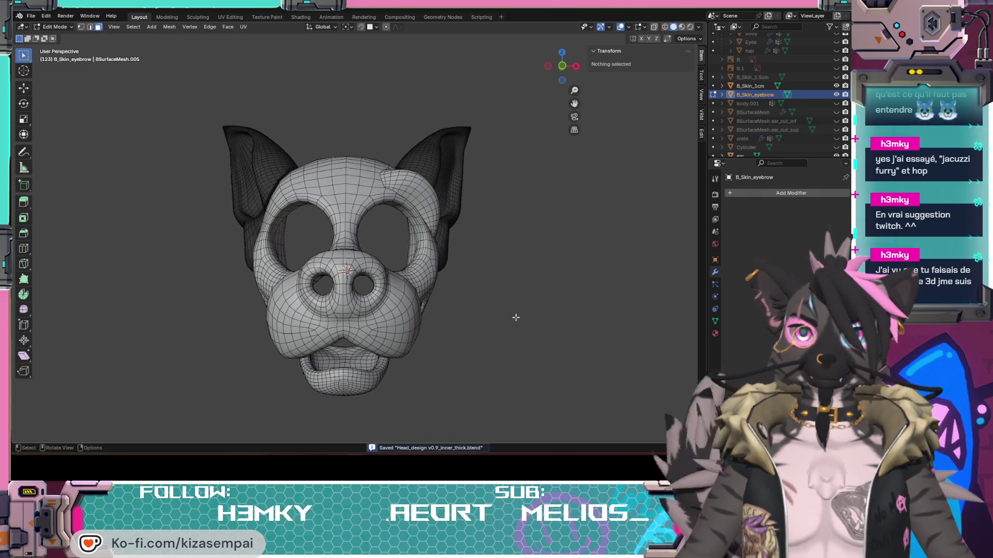
# - Select the whole eyebrow with L, move it over the left eye hole and rotate it 54.7°
pyautogui.press('l')
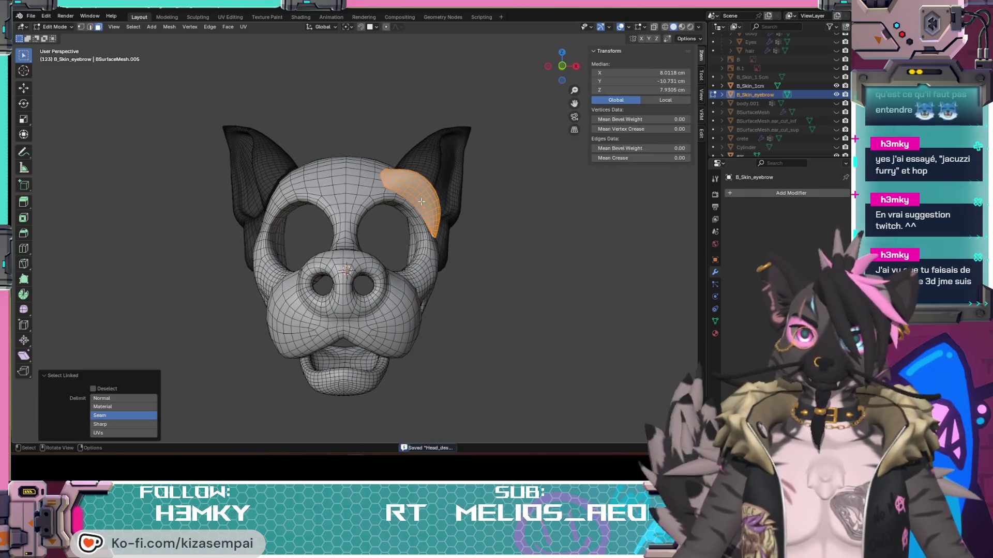
pyautogui.moveTo(394, 193)
pyautogui.mouseDown(button='middle')
pyautogui.moveTo(371, 196)
pyautogui.moveTo(396, 193)
pyautogui.mouseUp(button='middle')
pyautogui.press('g')
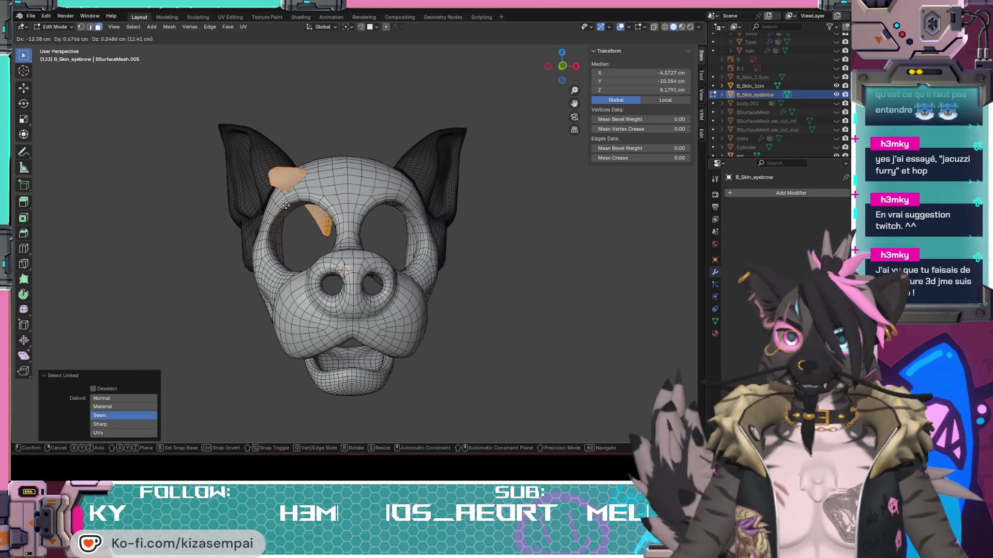
pyautogui.click(293, 212)
pyautogui.press('r')
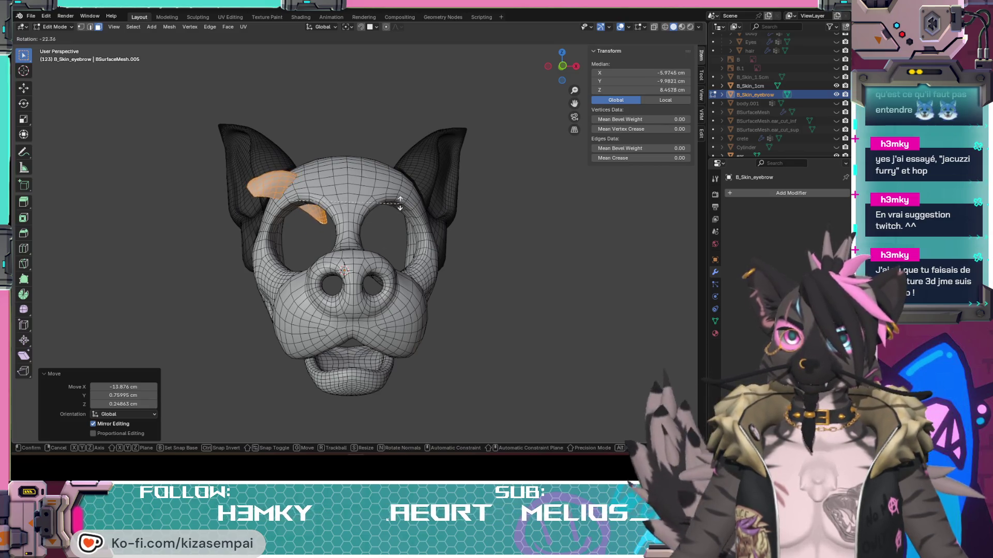
pyautogui.click(362, 230)
pyautogui.moveTo(362, 230)
pyautogui.mouseDown(button='middle')
pyautogui.moveTo(427, 248)
pyautogui.moveTo(420, 289)
pyautogui.mouseUp(button='middle')
pyautogui.press('r')
pyautogui.click(344, 303)
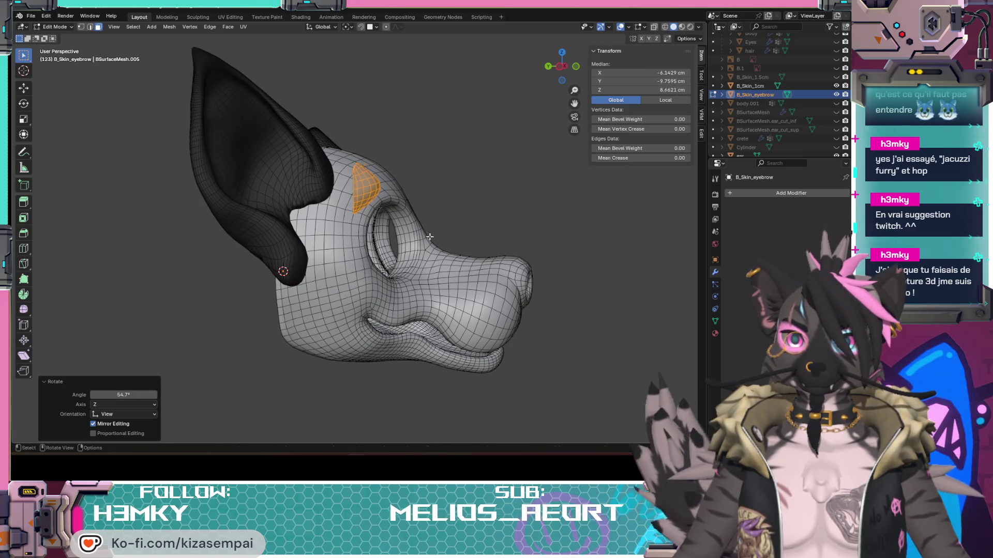
pyautogui.press('g')
pyautogui.click(516, 316)
pyautogui.moveTo(516, 316); pyautogui.dragTo(439, 379, button='middle')
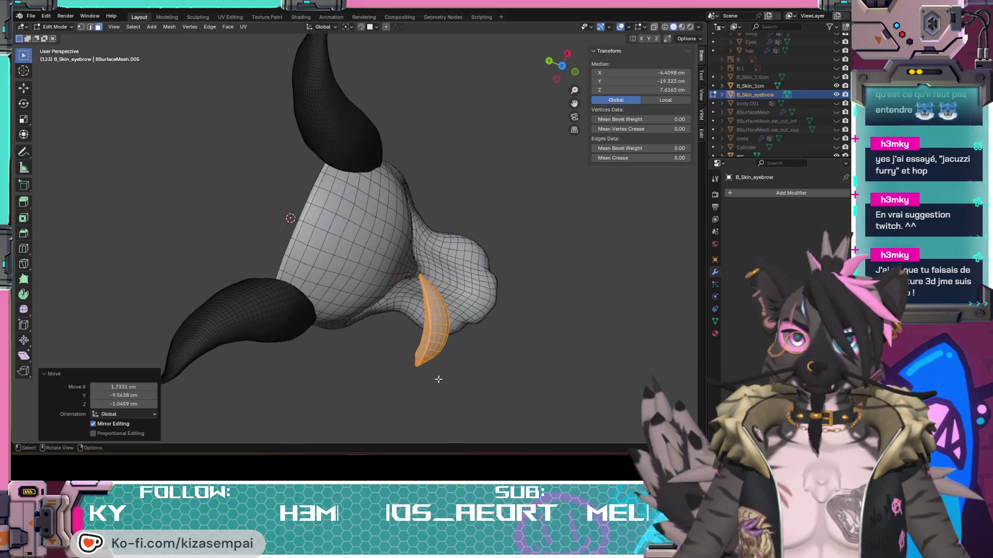
# - Nudge the eyebrow and refine its angle with 39.4° and 15.5° rotations and moves
pyautogui.press('g')
pyautogui.click(428, 362)
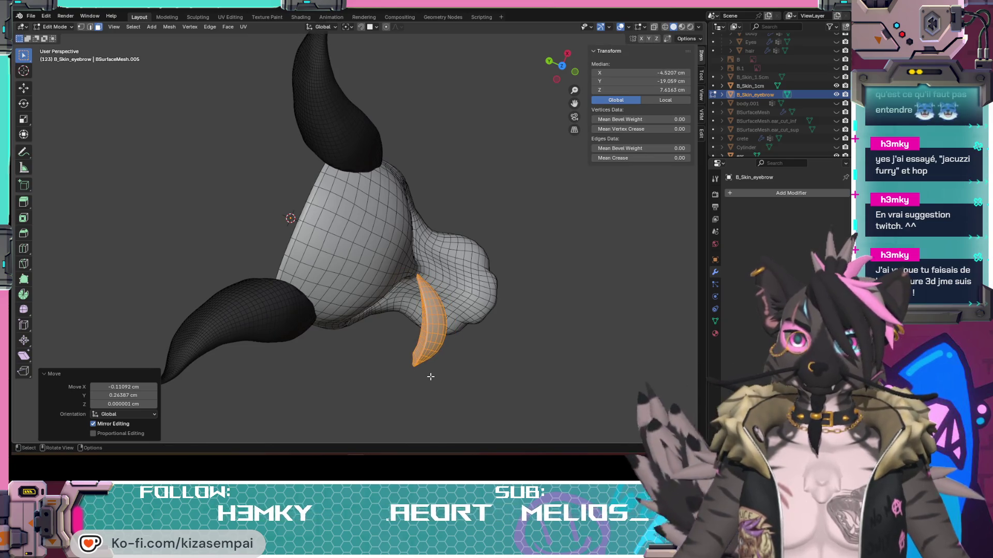
pyautogui.press('r')
pyautogui.click(398, 371)
pyautogui.moveTo(412, 246); pyautogui.dragTo(469, 256, button='middle')
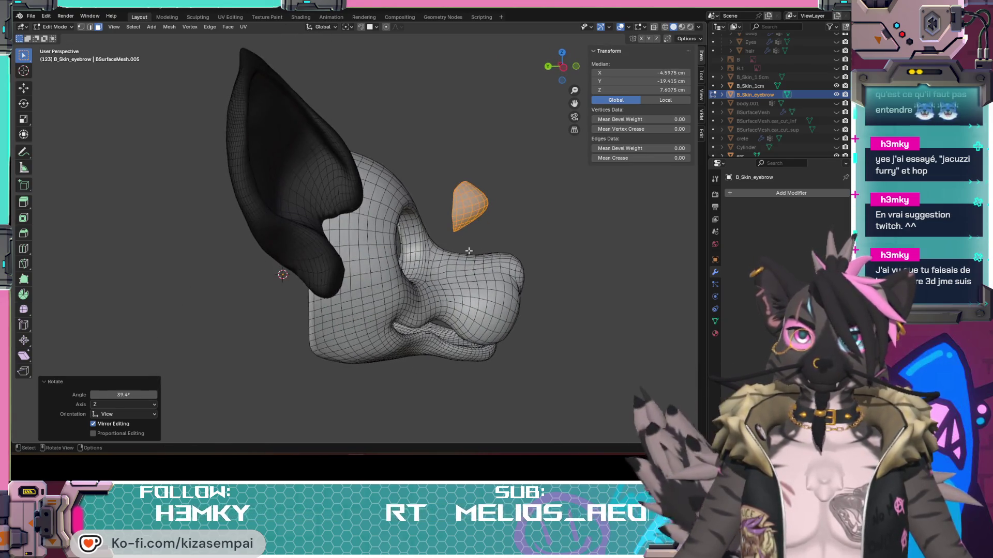
pyautogui.press('g')
pyautogui.click(391, 219)
pyautogui.moveTo(391, 220); pyautogui.dragTo(324, 255, button='middle')
pyautogui.press('r')
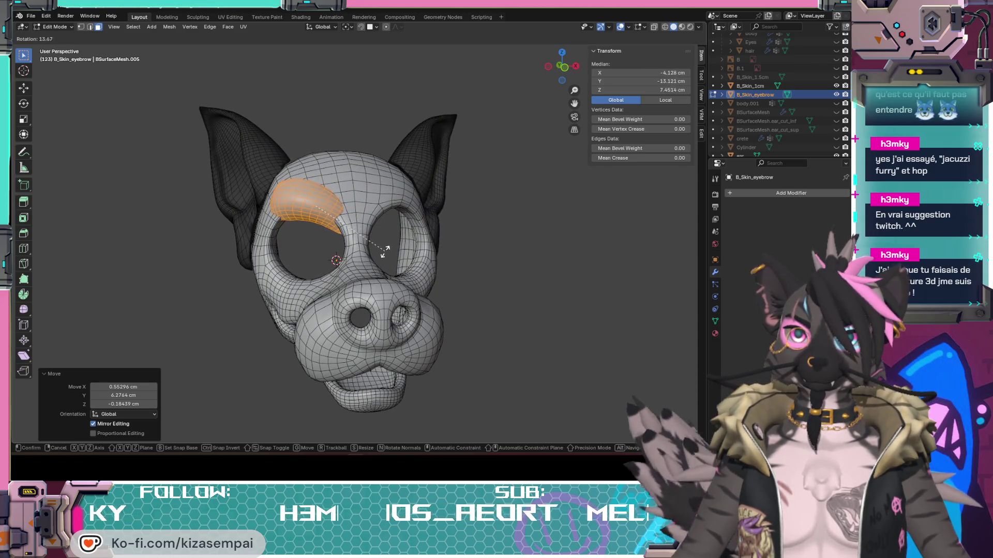
pyautogui.click(385, 251)
pyautogui.moveTo(385, 251); pyautogui.dragTo(351, 289, button='middle')
pyautogui.press('g')
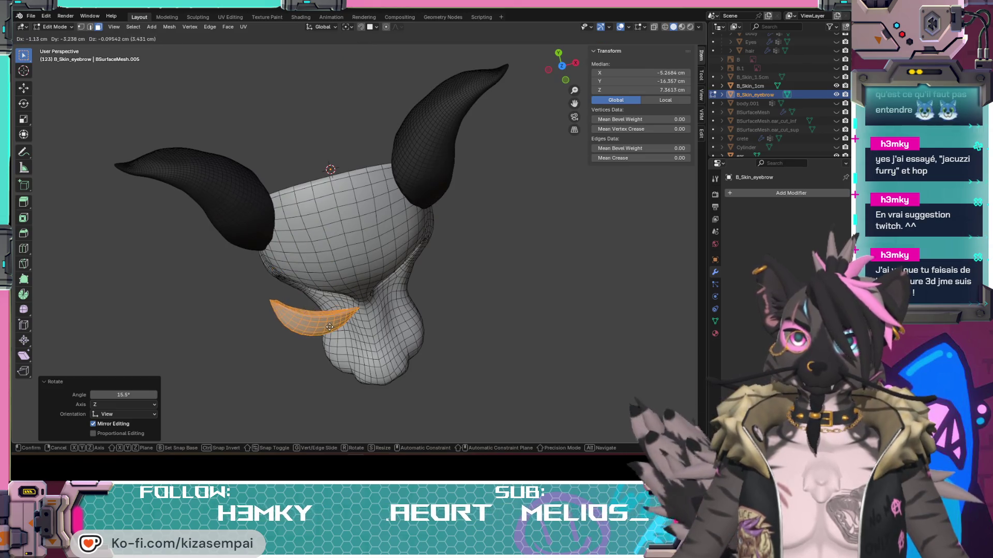
pyautogui.click(327, 315)
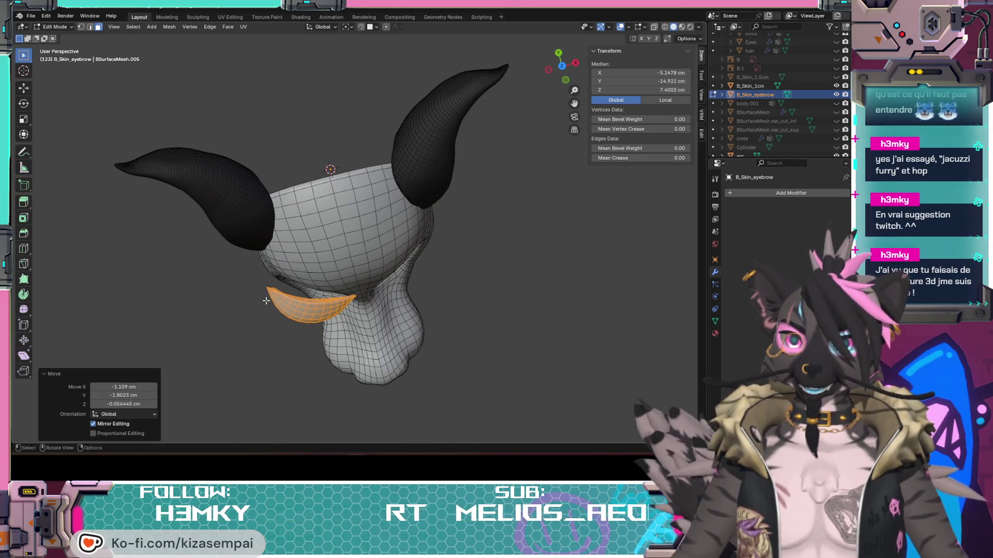
# - Fine-tune the eyebrow with −2.62° and −9° rotations and settle its final position
pyautogui.moveTo(285, 301); pyautogui.dragTo(256, 299, button='middle')
pyautogui.press('r')
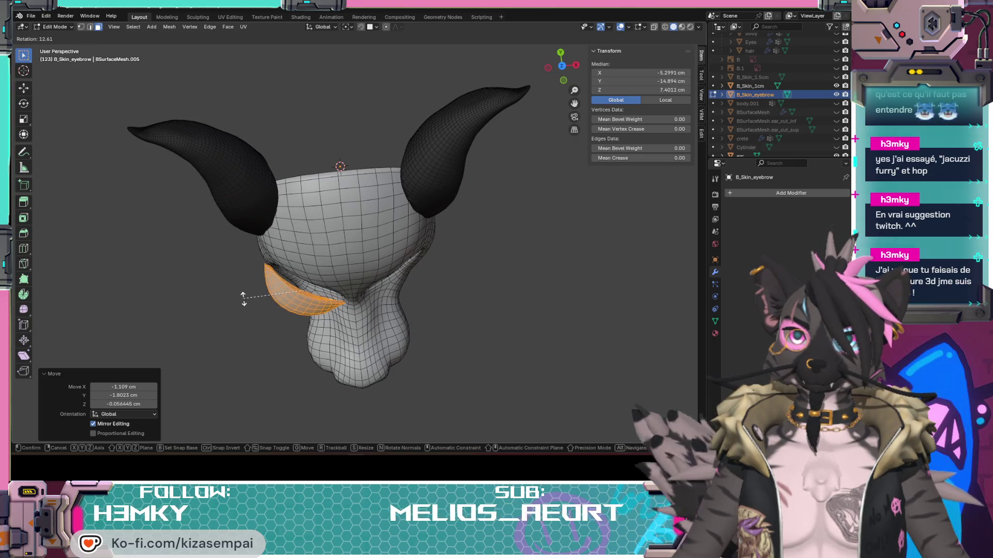
pyautogui.click(243, 295)
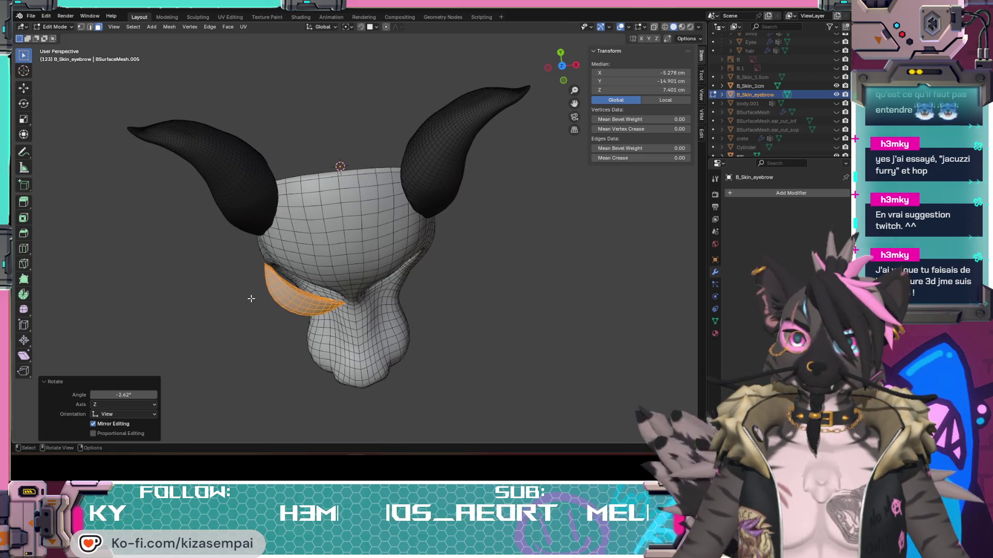
pyautogui.press('g')
pyautogui.click(259, 291)
pyautogui.moveTo(259, 290)
pyautogui.mouseDown(button='middle')
pyautogui.moveTo(342, 248)
pyautogui.moveTo(398, 246)
pyautogui.moveTo(349, 245)
pyautogui.moveTo(426, 236)
pyautogui.moveTo(468, 191)
pyautogui.mouseUp(button='middle')
pyautogui.press('g')
pyautogui.click(438, 234)
pyautogui.press('r')
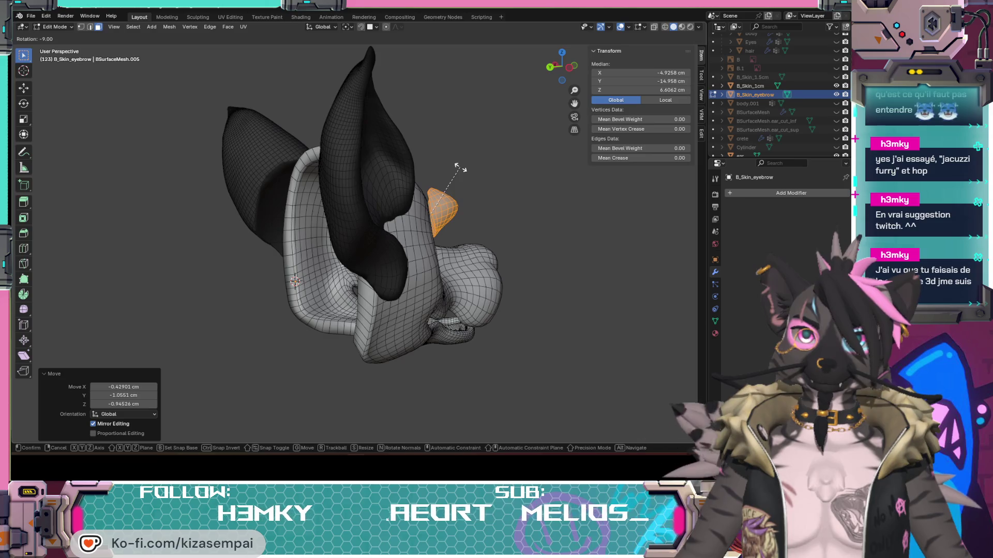
pyautogui.click(459, 168)
pyautogui.press('g')
pyautogui.click(443, 205)
# - Frame the eye holes and eyebrow and make the eyes object visible again
pyautogui.moveTo(442, 204)
pyautogui.mouseDown(button='middle')
pyautogui.moveTo(351, 313)
pyautogui.moveTo(382, 300)
pyautogui.mouseUp(button='middle')
pyautogui.scroll(-4, 357, 312)
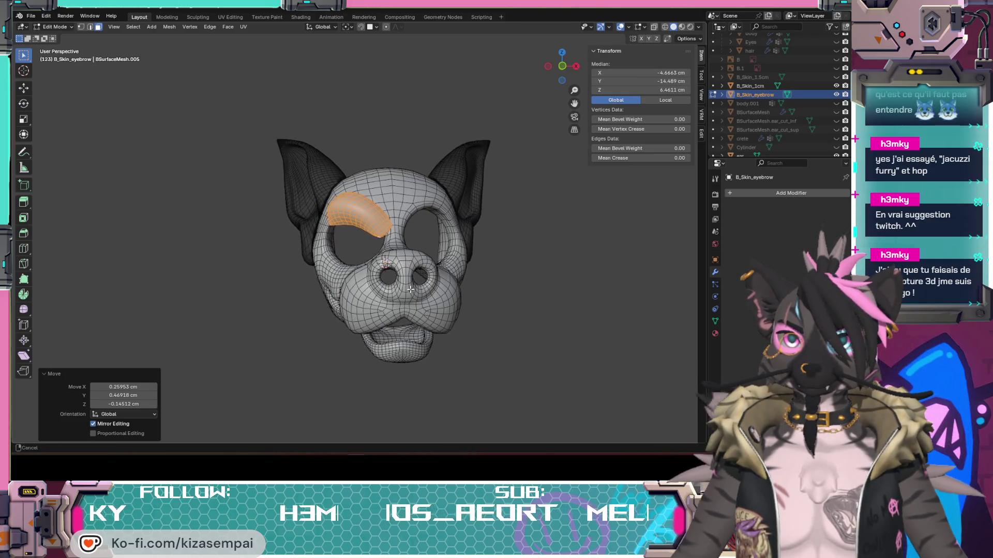
pyautogui.scroll(6, 382, 289)
pyautogui.moveTo(488, 253)
pyautogui.mouseDown(button='middle')
pyautogui.moveTo(483, 306)
pyautogui.moveTo(447, 288)
pyautogui.moveTo(450, 295)
pyautogui.mouseUp(button='middle')
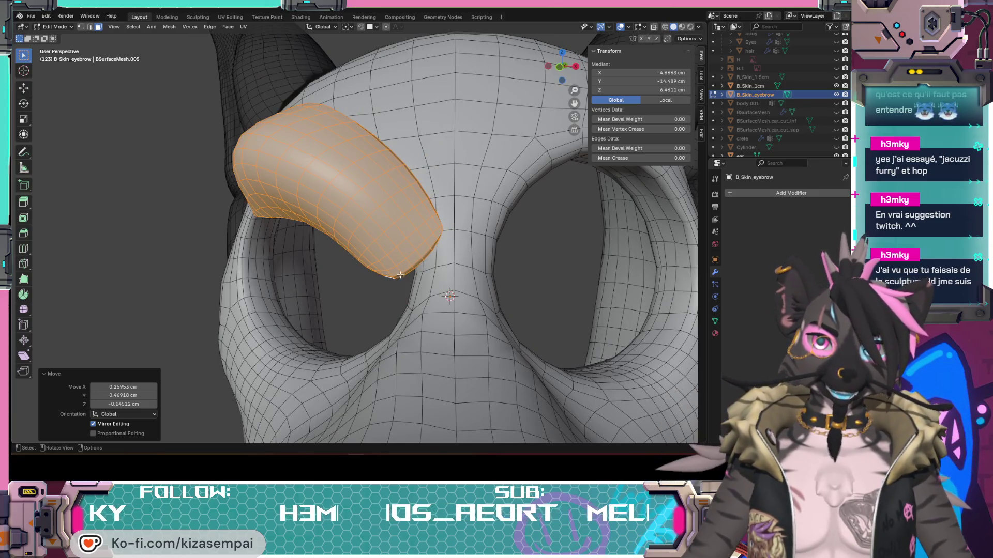
pyautogui.scroll(-4, 818, 146)
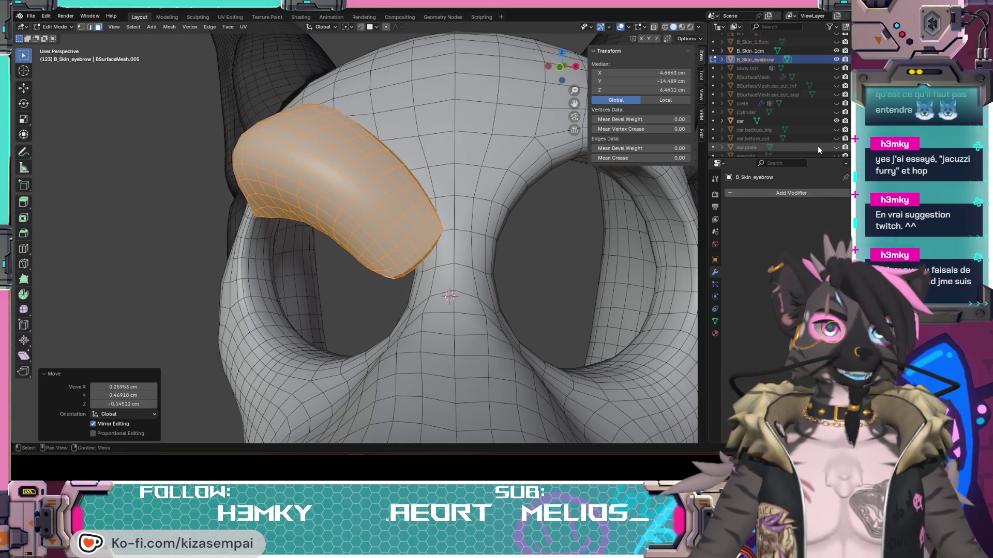
pyautogui.click(836, 148)
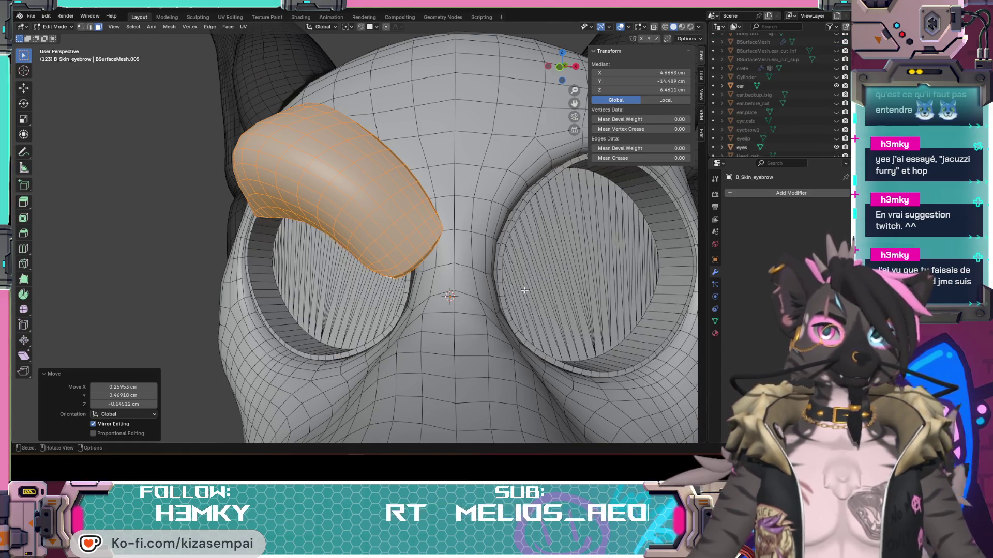
pyautogui.scroll(-5, 459, 316)
pyautogui.scroll(2, 459, 316)
pyautogui.scroll(-3, 459, 315)
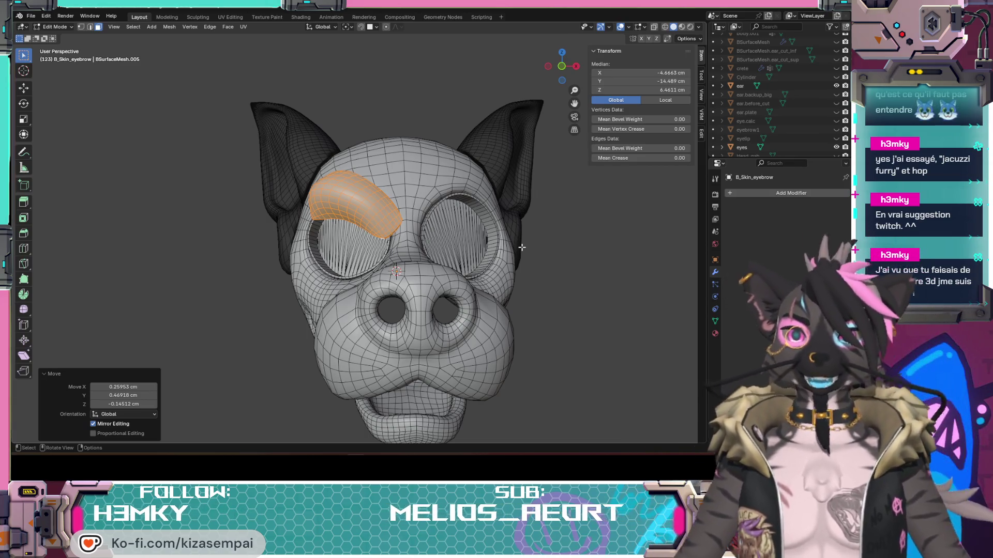
# - Check the eyebrow from side and ear angles, ending in Front Orthographic view
pyautogui.moveTo(467, 207)
pyautogui.mouseDown(button='middle')
pyautogui.moveTo(396, 319)
pyautogui.moveTo(385, 272)
pyautogui.moveTo(326, 278)
pyautogui.moveTo(321, 293)
pyautogui.moveTo(356, 297)
pyautogui.moveTo(312, 260)
pyautogui.mouseUp(button='middle')
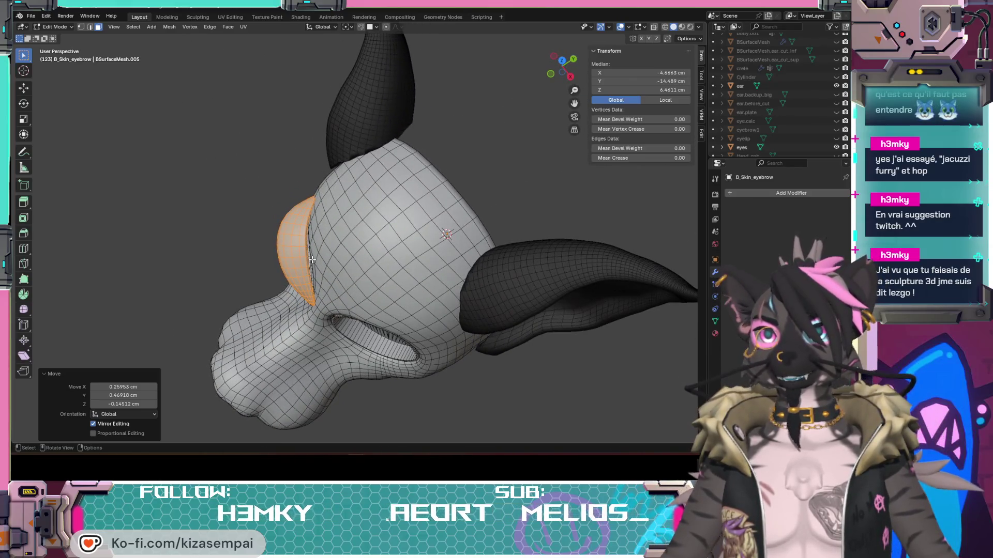
pyautogui.scroll(3, 312, 260)
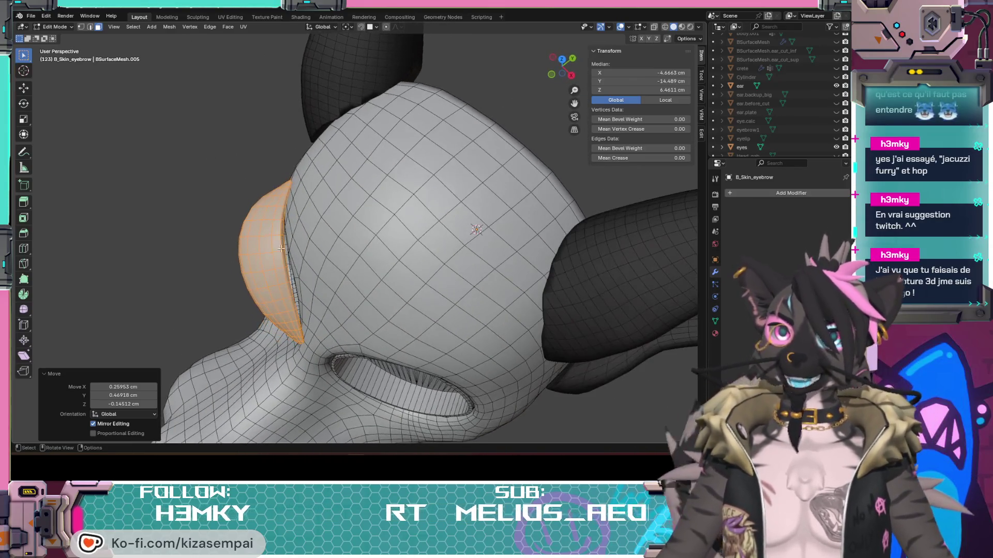
pyautogui.scroll(3, 294, 249)
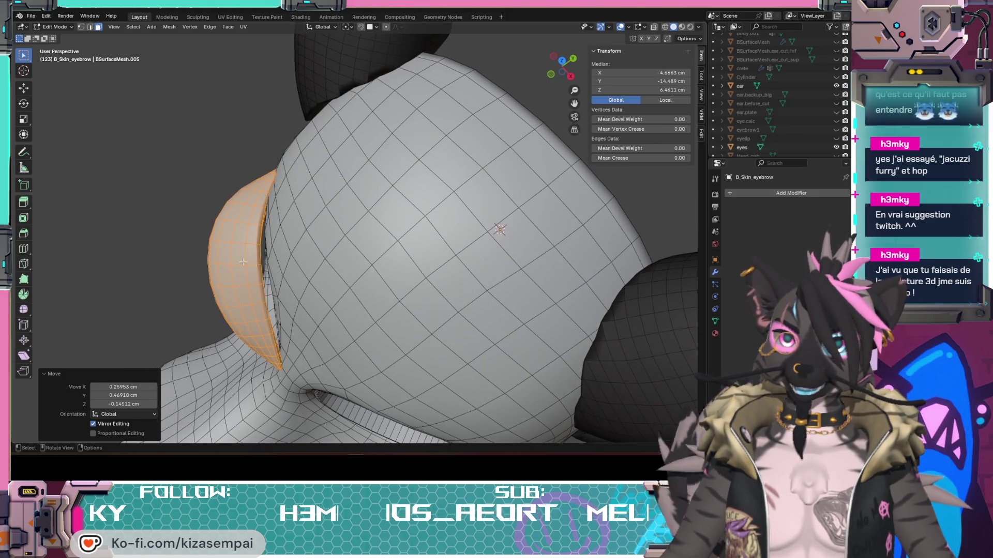
pyautogui.moveTo(307, 333)
pyautogui.mouseDown(button='middle')
pyautogui.moveTo(486, 229)
pyautogui.moveTo(314, 293)
pyautogui.moveTo(360, 249)
pyautogui.moveTo(334, 239)
pyautogui.moveTo(357, 211)
pyautogui.moveTo(526, 282)
pyautogui.mouseUp(button='middle')
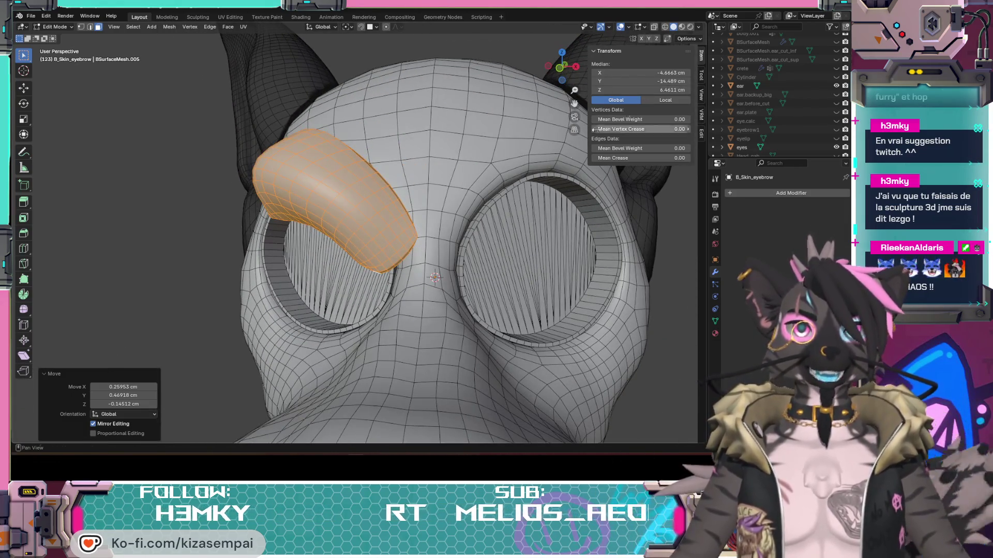
pyautogui.moveTo(625, 109); pyautogui.dragTo(476, 218, button='middle')
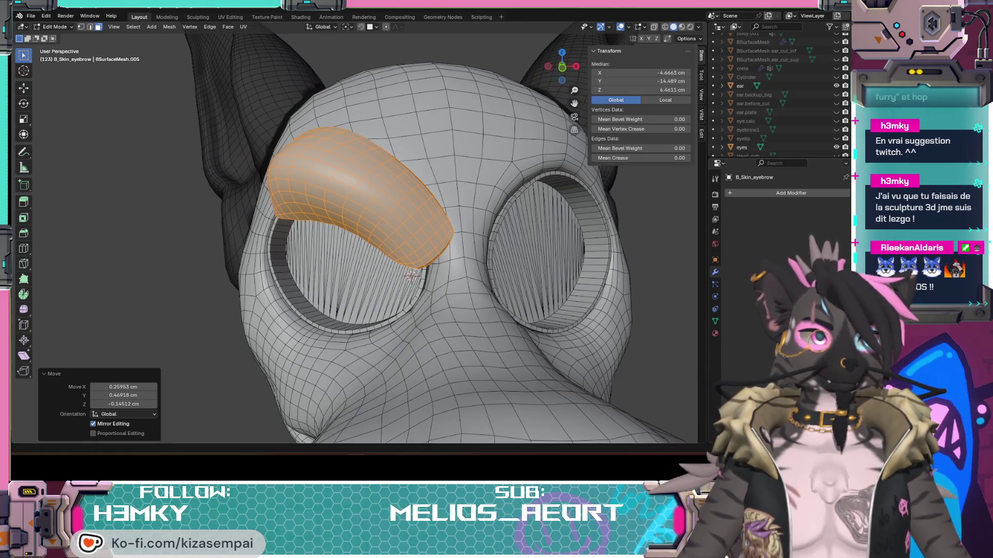
pyautogui.moveTo(492, 328); pyautogui.dragTo(400, 71, button='middle')
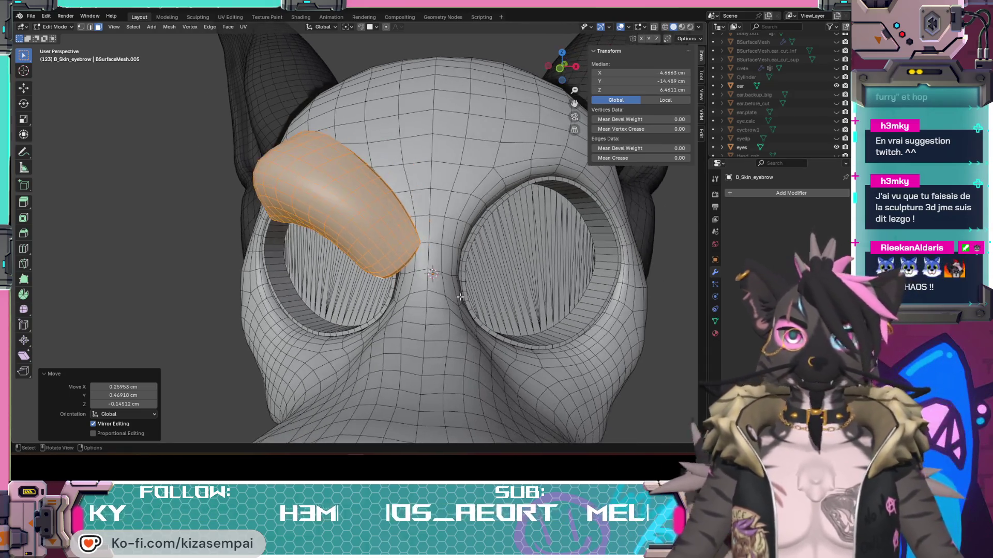
pyautogui.click(560, 68)
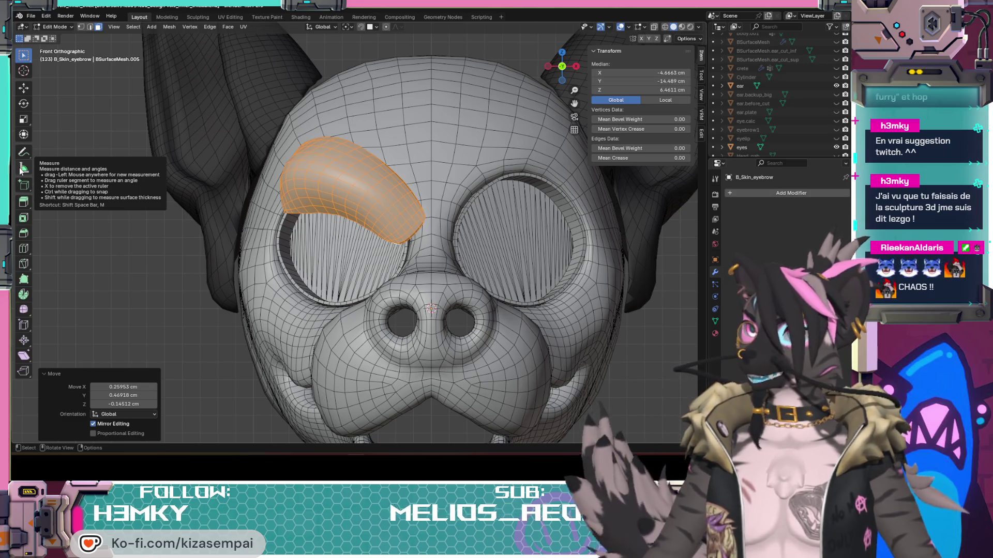
# - Measure the eyebrow width beside the eye socket at 2.61785 cm, then clear the rulers and deselect
pyautogui.click(22, 168)
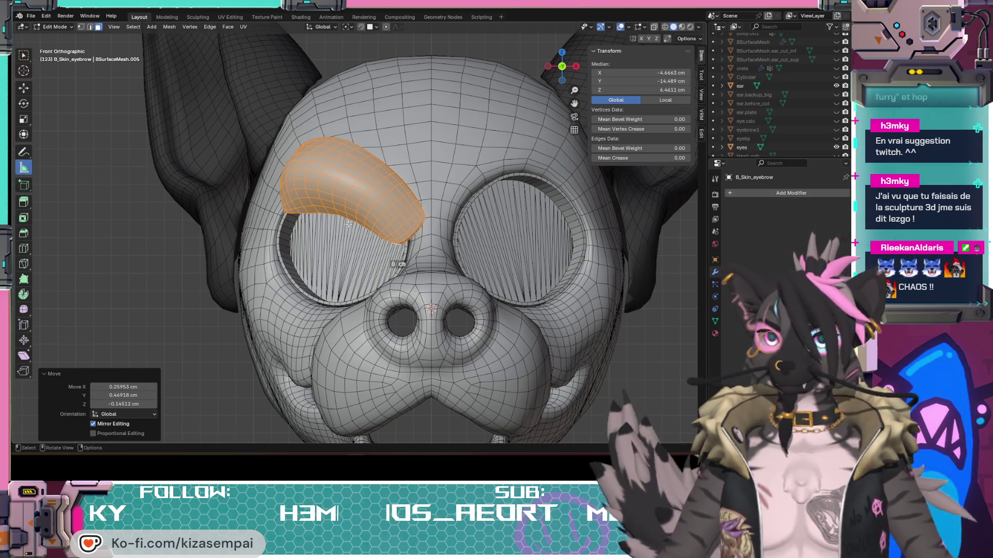
pyautogui.moveTo(387, 237); pyautogui.dragTo(421, 208)
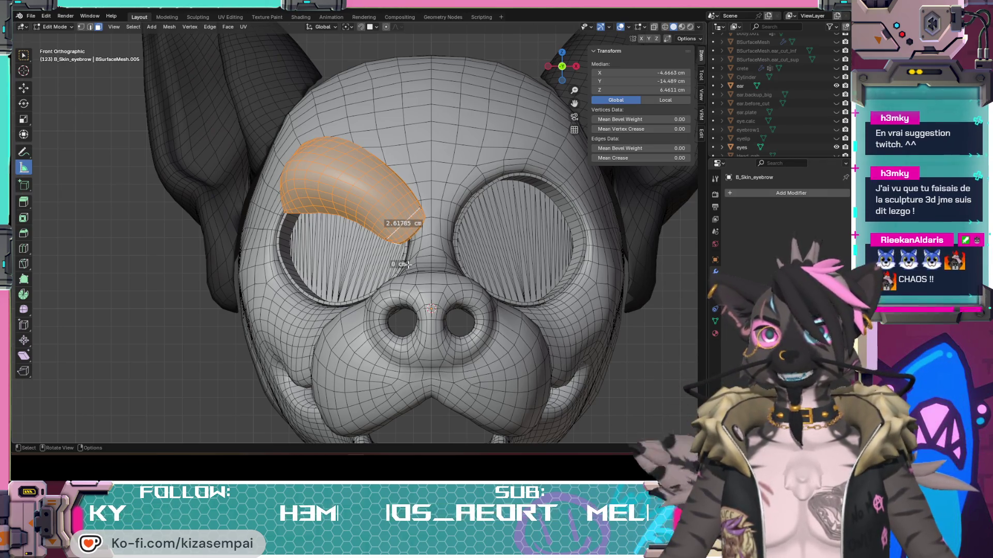
pyautogui.moveTo(398, 261); pyautogui.dragTo(381, 234, button='middle')
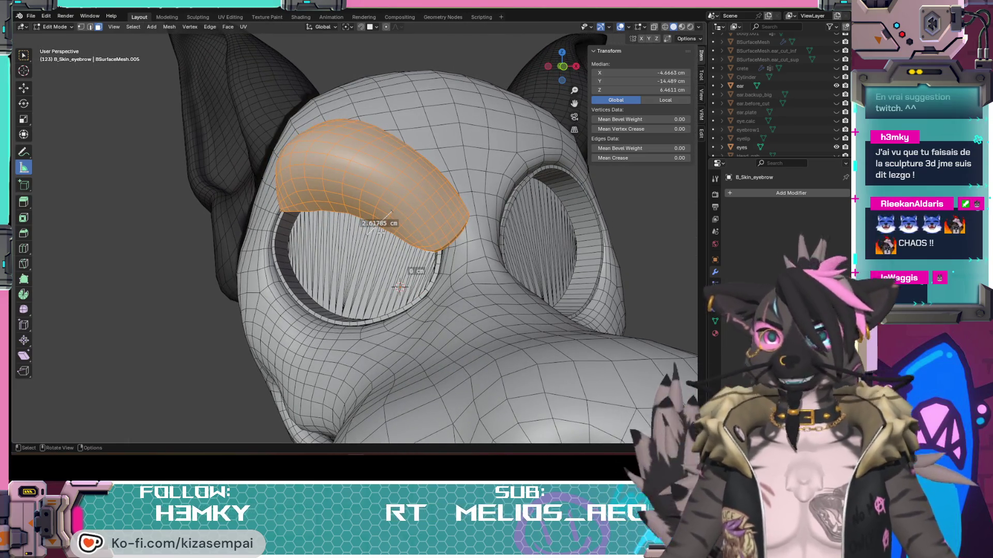
pyautogui.press('Delete')
pyautogui.hotkey('alt', 'a')
pyautogui.press('Escape')
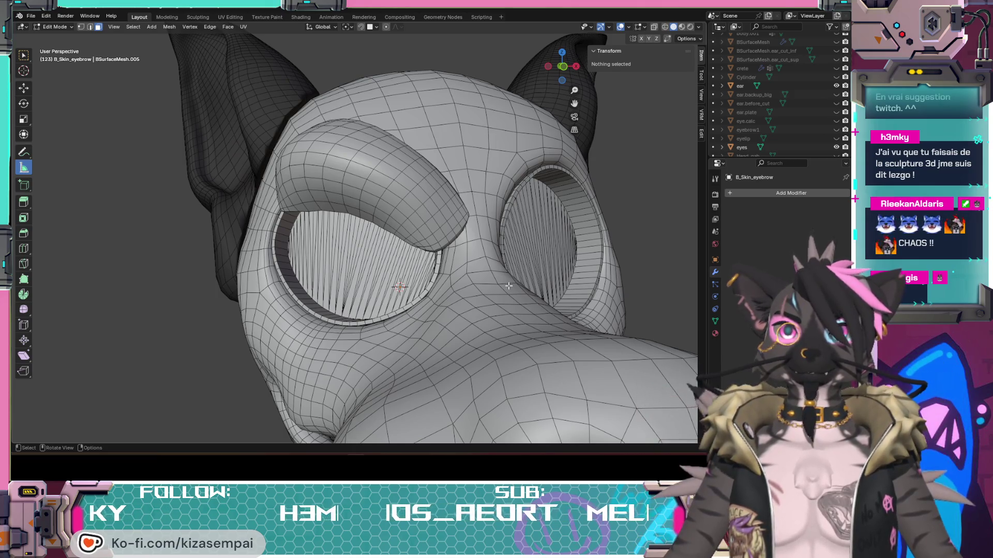
# - From the front view, measure the eyebrow's length, delete the ruler and orbit around the head
pyautogui.click(563, 67)
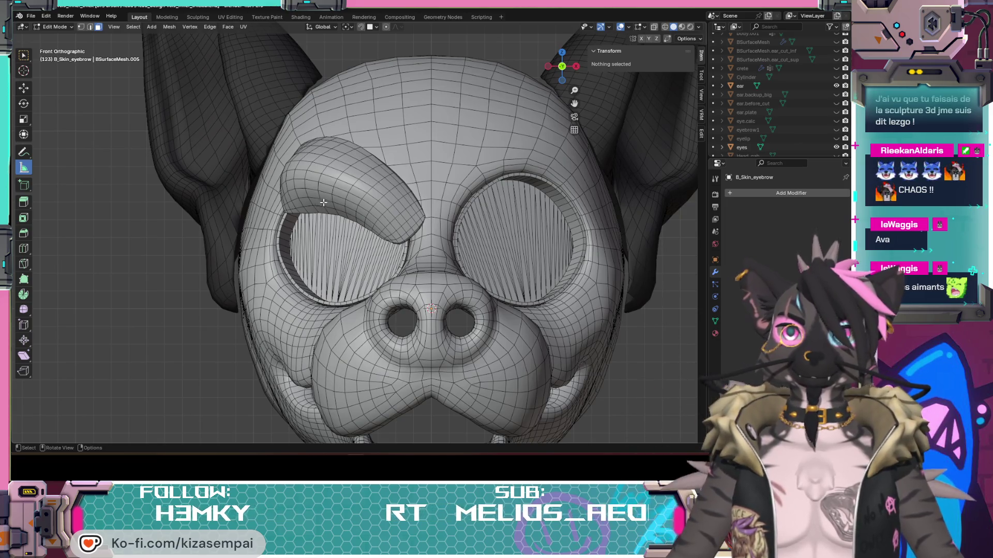
pyautogui.moveTo(327, 202)
pyautogui.mouseDown()
pyautogui.moveTo(356, 161)
pyautogui.moveTo(298, 163)
pyautogui.mouseUp()
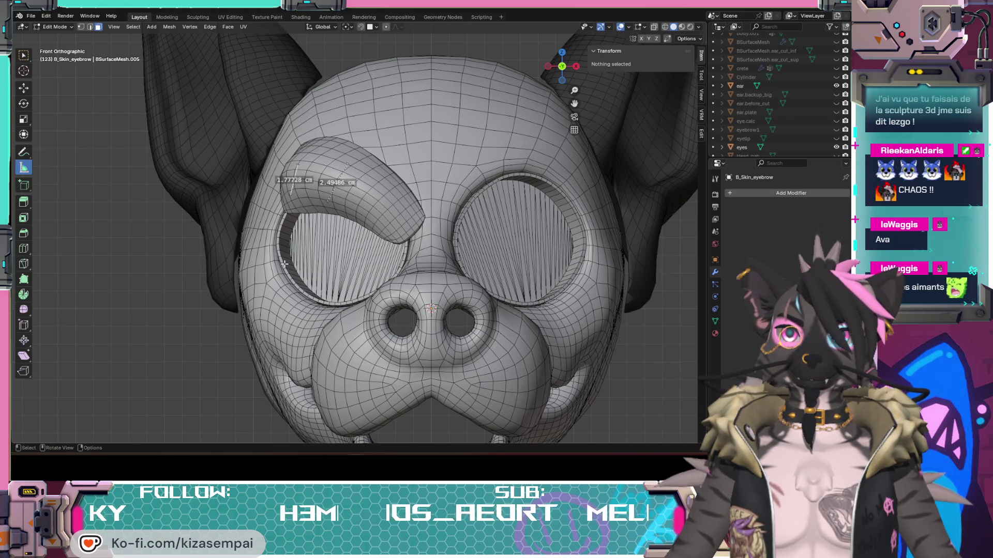
pyautogui.press('Delete')
pyautogui.press('Delete')
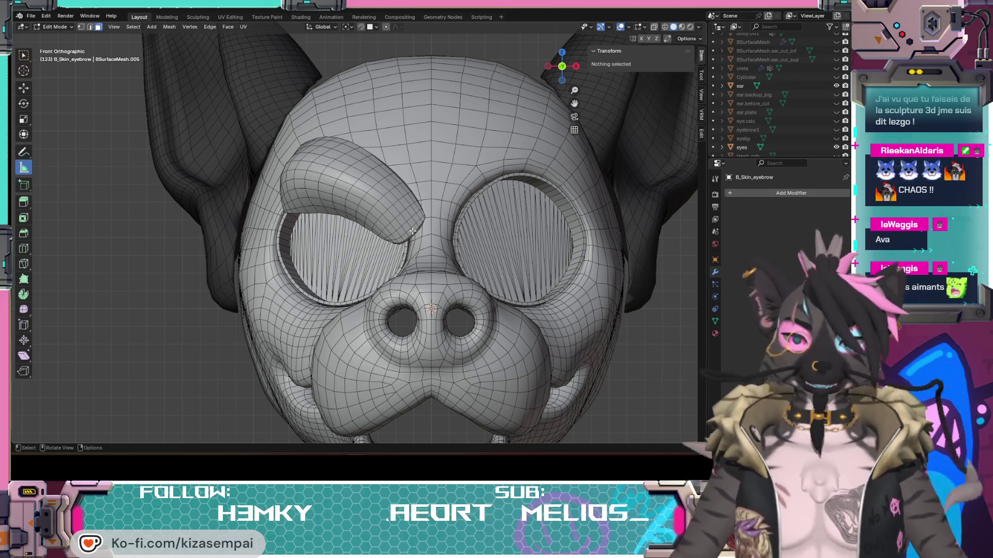
pyautogui.moveTo(412, 231)
pyautogui.mouseDown(button='middle')
pyautogui.moveTo(460, 269)
pyautogui.moveTo(287, 303)
pyautogui.moveTo(266, 189)
pyautogui.mouseUp(button='middle')
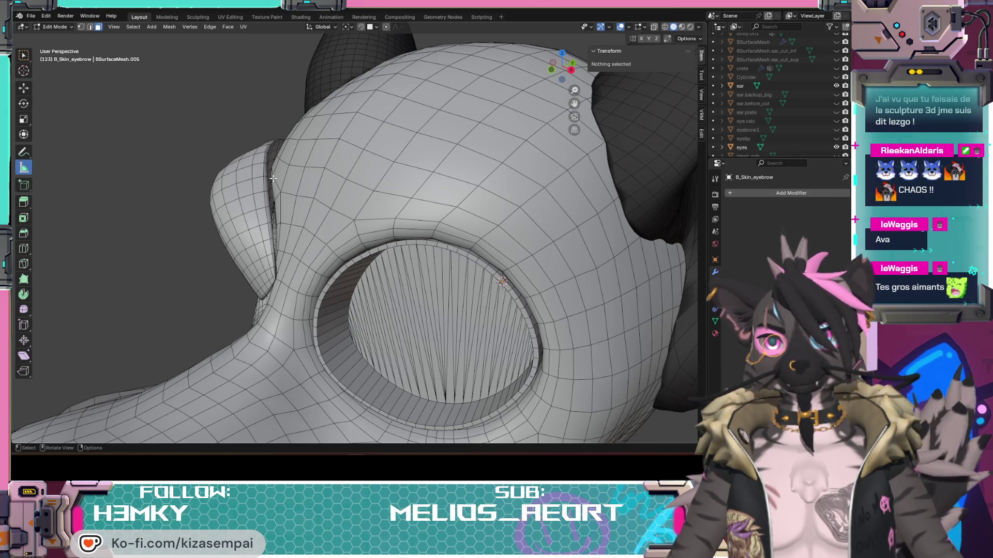
pyautogui.moveTo(300, 200)
pyautogui.mouseDown(button='middle')
pyautogui.moveTo(274, 195)
pyautogui.moveTo(298, 196)
pyautogui.mouseUp(button='middle')
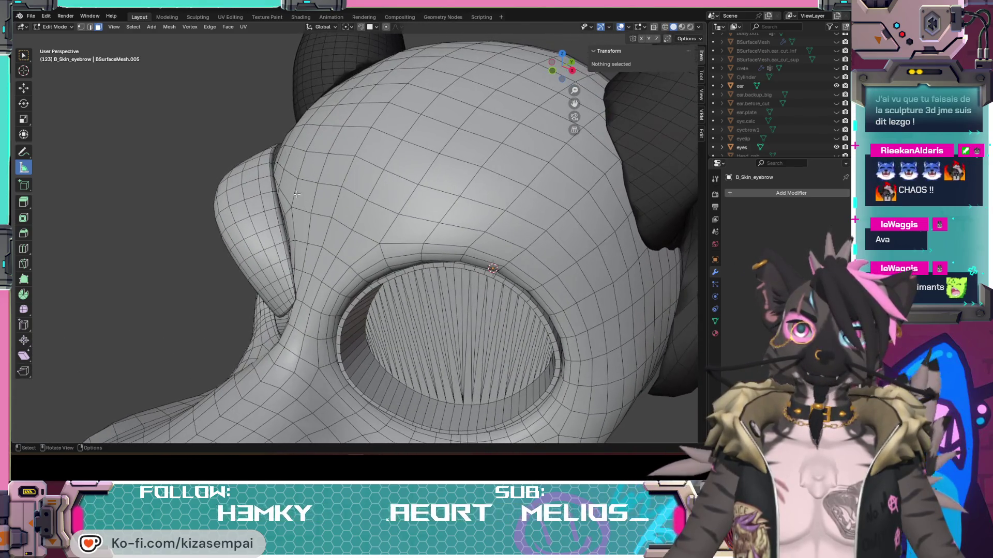
pyautogui.moveTo(323, 246); pyautogui.dragTo(446, 238, button='middle')
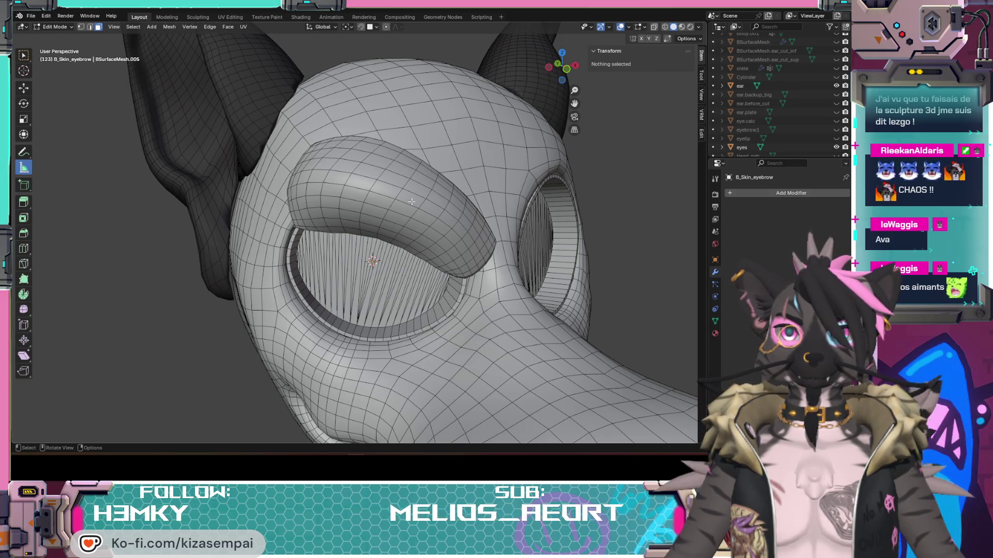
pyautogui.moveTo(416, 194); pyautogui.dragTo(371, 185, button='middle')
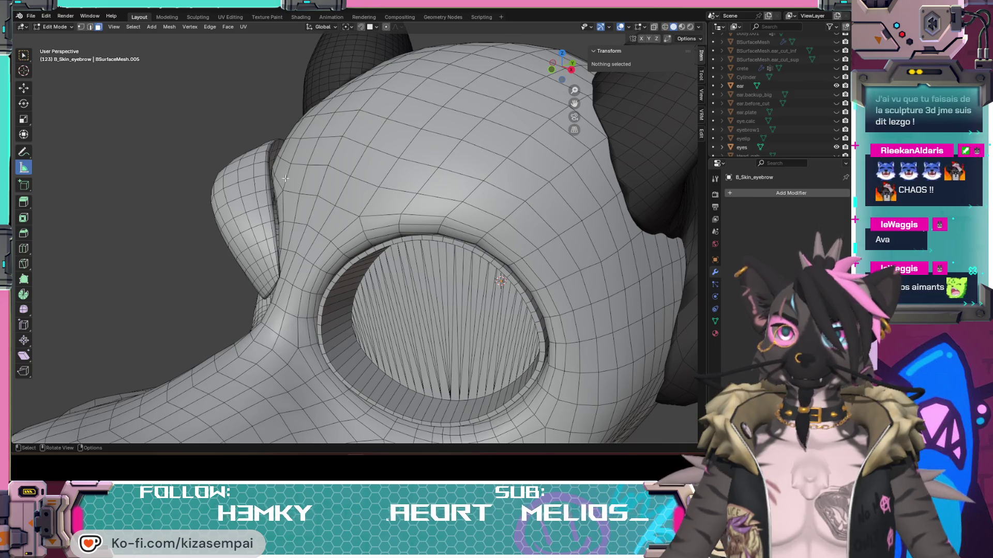
pyautogui.moveTo(287, 181)
pyautogui.mouseDown(button='middle')
pyautogui.moveTo(265, 173)
pyautogui.moveTo(324, 189)
pyautogui.moveTo(452, 266)
pyautogui.moveTo(384, 213)
pyautogui.mouseUp(button='middle')
pyautogui.moveTo(404, 264); pyautogui.dragTo(413, 224, button='middle')
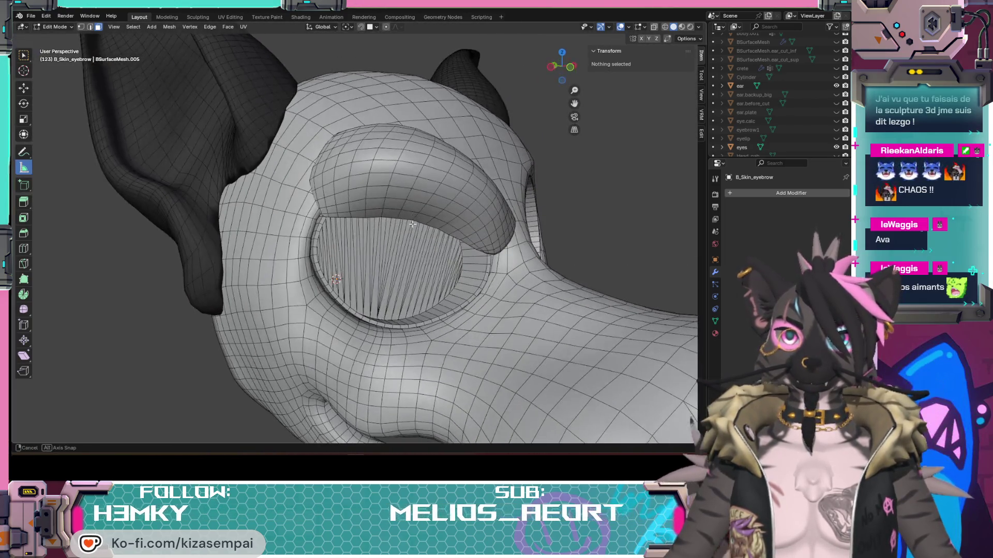
pyautogui.moveTo(346, 166)
pyautogui.mouseDown(button='middle')
pyautogui.moveTo(271, 192)
pyautogui.moveTo(294, 199)
pyautogui.mouseUp(button='middle')
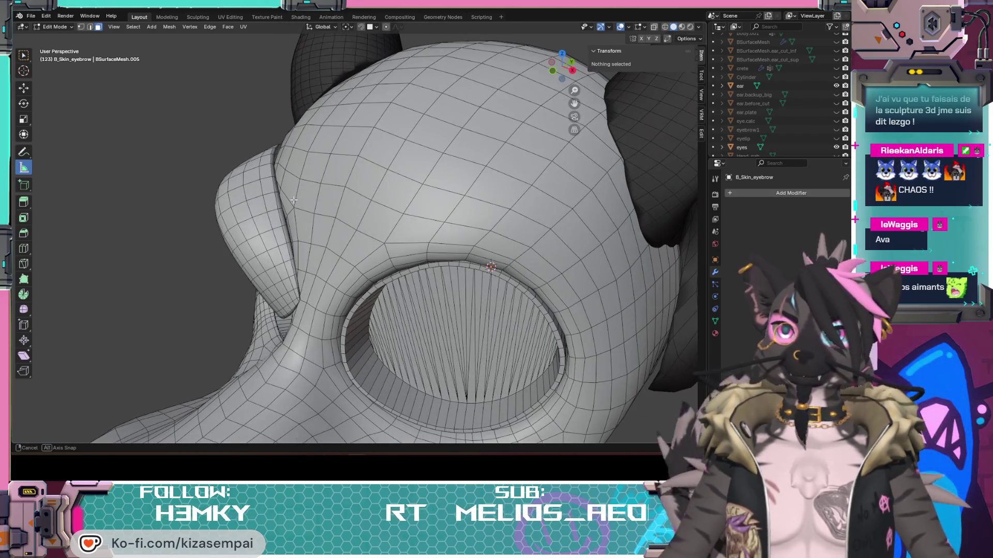
pyautogui.moveTo(293, 200); pyautogui.dragTo(355, 187, button='middle')
pyautogui.scroll(-3, 356, 186)
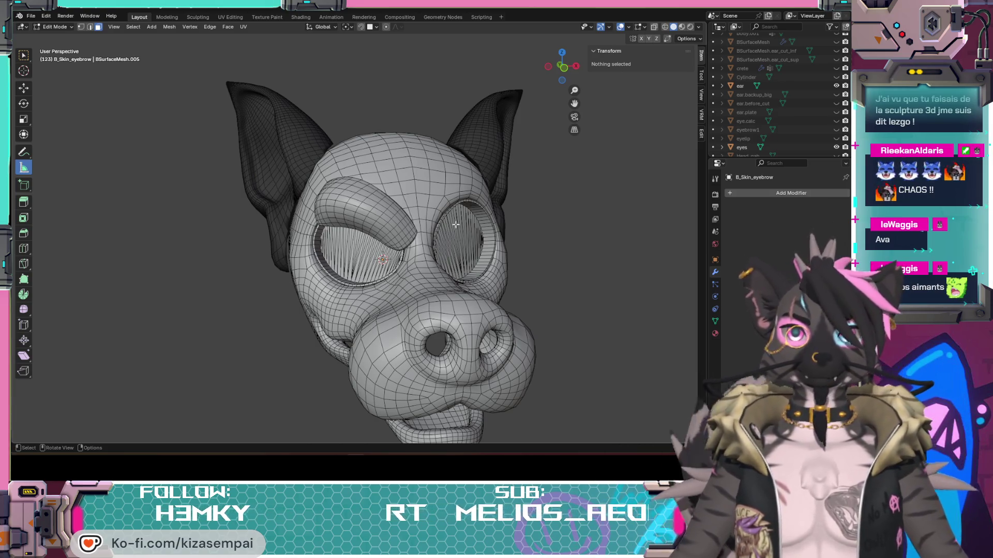
pyautogui.moveTo(418, 243)
pyautogui.mouseDown(button='middle')
pyautogui.moveTo(485, 267)
pyautogui.moveTo(329, 290)
pyautogui.moveTo(482, 263)
pyautogui.moveTo(491, 308)
pyautogui.moveTo(380, 315)
pyautogui.moveTo(329, 212)
pyautogui.mouseUp(button='middle')
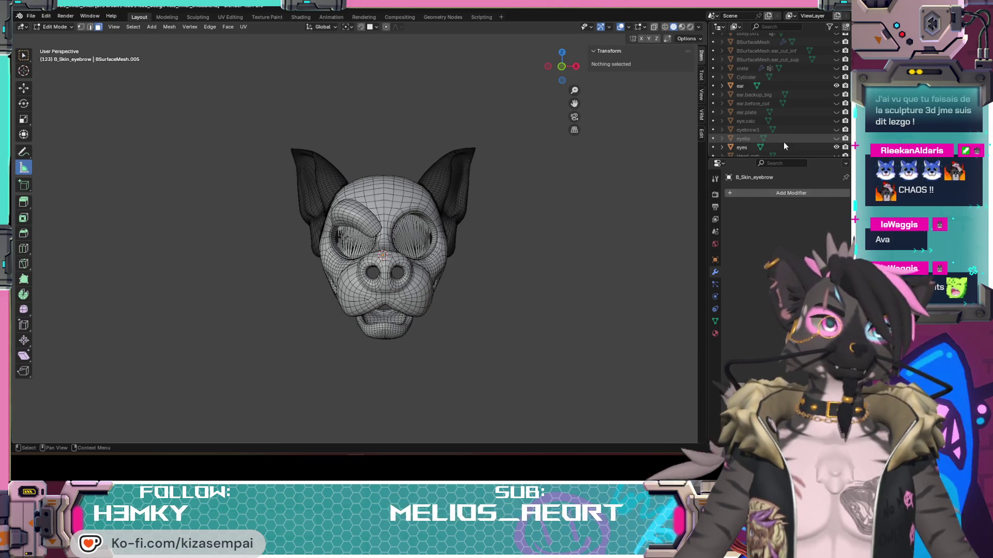
# - Unhide the crete mohawk, teeth and tongue objects in the Outliner
pyautogui.moveTo(406, 209)
pyautogui.mouseDown(button='middle')
pyautogui.moveTo(526, 286)
pyautogui.moveTo(565, 284)
pyautogui.moveTo(448, 295)
pyautogui.moveTo(404, 329)
pyautogui.moveTo(362, 330)
pyautogui.moveTo(478, 312)
pyautogui.mouseUp(button='middle')
pyautogui.scroll(3, 792, 144)
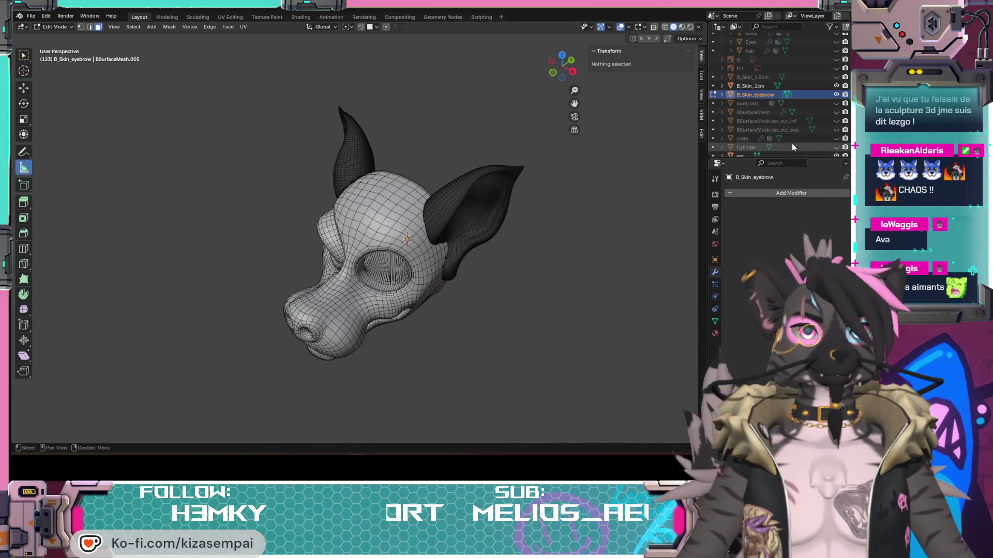
pyautogui.click(836, 138)
pyautogui.moveTo(492, 222)
pyautogui.mouseDown(button='middle')
pyautogui.moveTo(426, 228)
pyautogui.moveTo(503, 267)
pyautogui.mouseUp(button='middle')
pyautogui.moveTo(567, 325); pyautogui.dragTo(497, 309, button='middle')
pyautogui.scroll(-5, 782, 132)
pyautogui.scroll(-3, 782, 132)
pyautogui.click(836, 138)
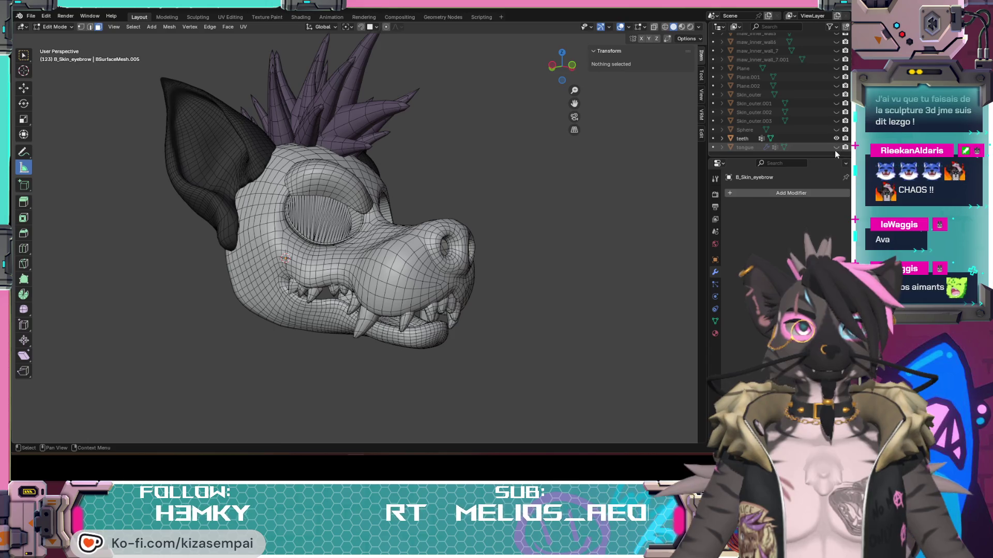
pyautogui.click(836, 148)
# - Switch to Material Preview shading and turn off overlays to hide the wireframe
pyautogui.moveTo(629, 277)
pyautogui.mouseDown(button='middle')
pyautogui.moveTo(563, 280)
pyautogui.moveTo(554, 268)
pyautogui.mouseUp(button='middle')
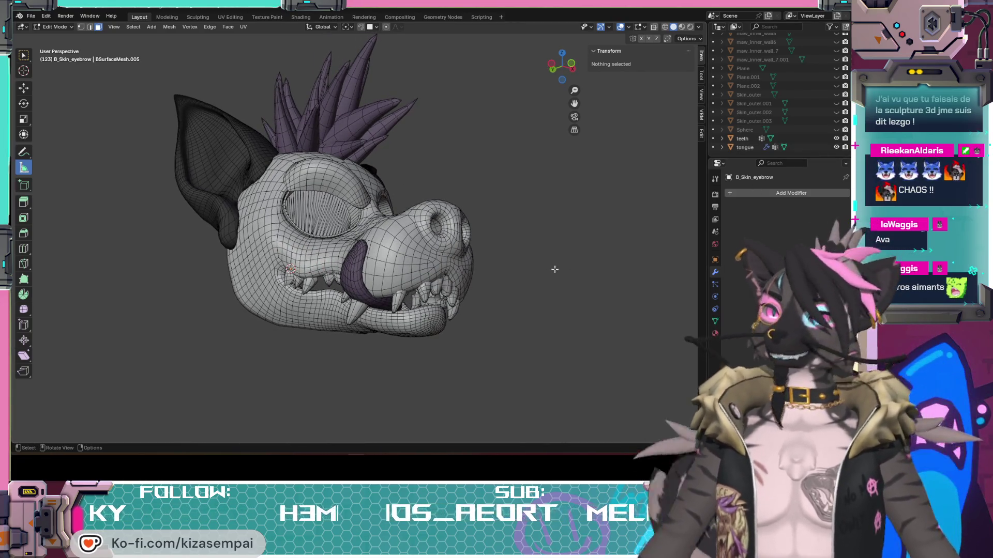
pyautogui.click(681, 27)
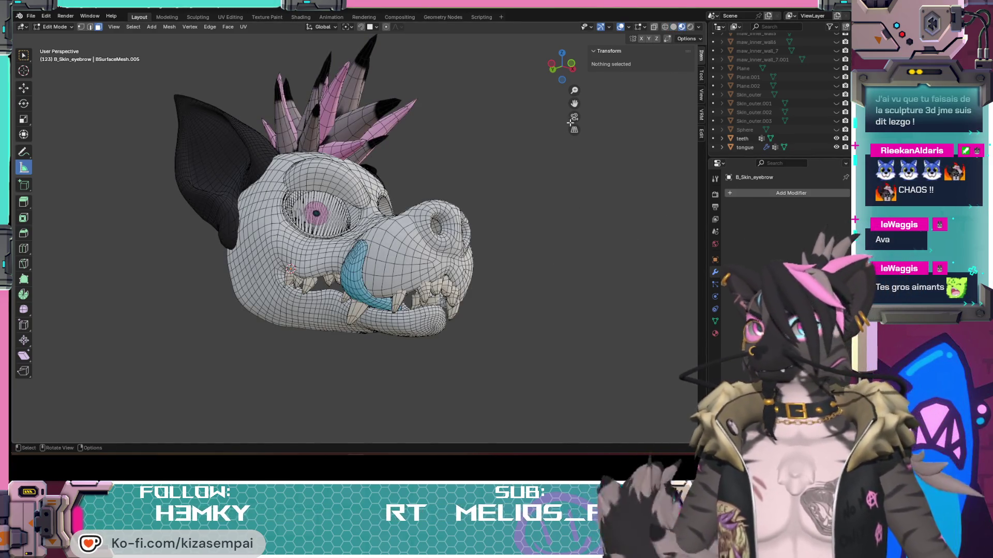
pyautogui.click(620, 27)
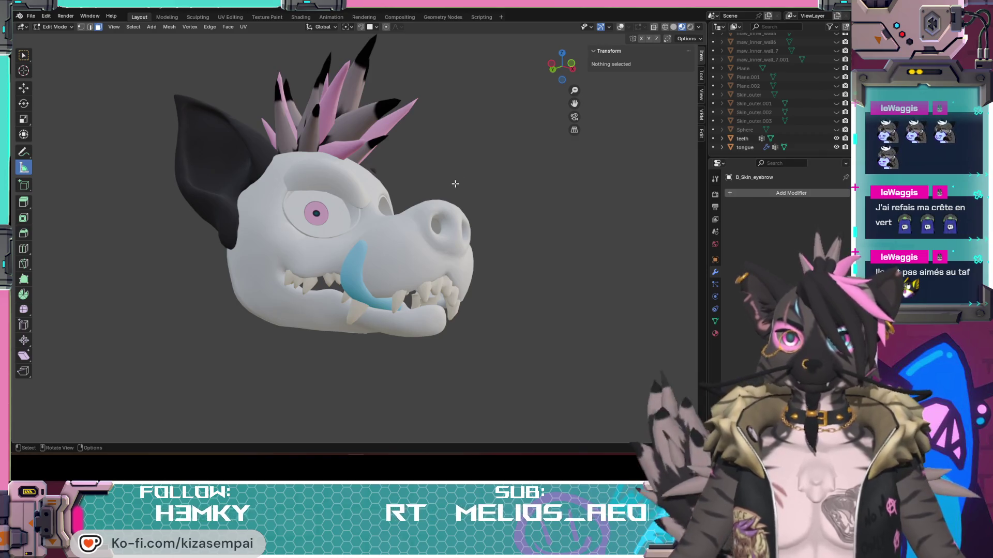
# - Turn the wireframe overlays back on and hide Head_initiale, teeth, tongue and crete in the Outliner
pyautogui.moveTo(274, 170)
pyautogui.mouseDown(button='middle')
pyautogui.moveTo(305, 196)
pyautogui.moveTo(325, 171)
pyautogui.moveTo(340, 228)
pyautogui.moveTo(449, 230)
pyautogui.moveTo(320, 199)
pyautogui.moveTo(234, 226)
pyautogui.moveTo(266, 204)
pyautogui.moveTo(414, 204)
pyautogui.moveTo(338, 211)
pyautogui.moveTo(331, 207)
pyautogui.moveTo(362, 202)
pyautogui.moveTo(323, 196)
pyautogui.mouseUp(button='middle')
pyautogui.hotkey('shift', 'alt', 'z')
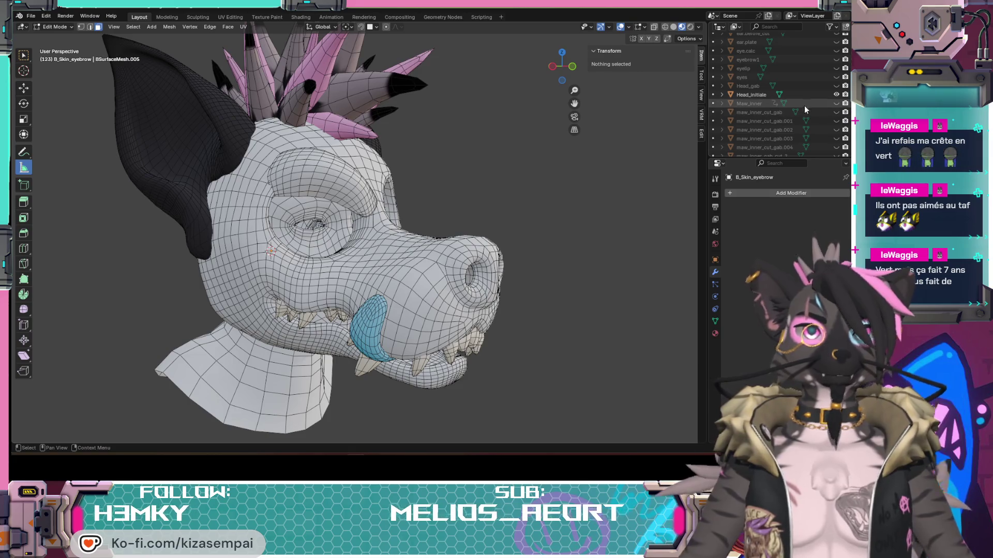
pyautogui.click(836, 95)
pyautogui.scroll(-10, 799, 84)
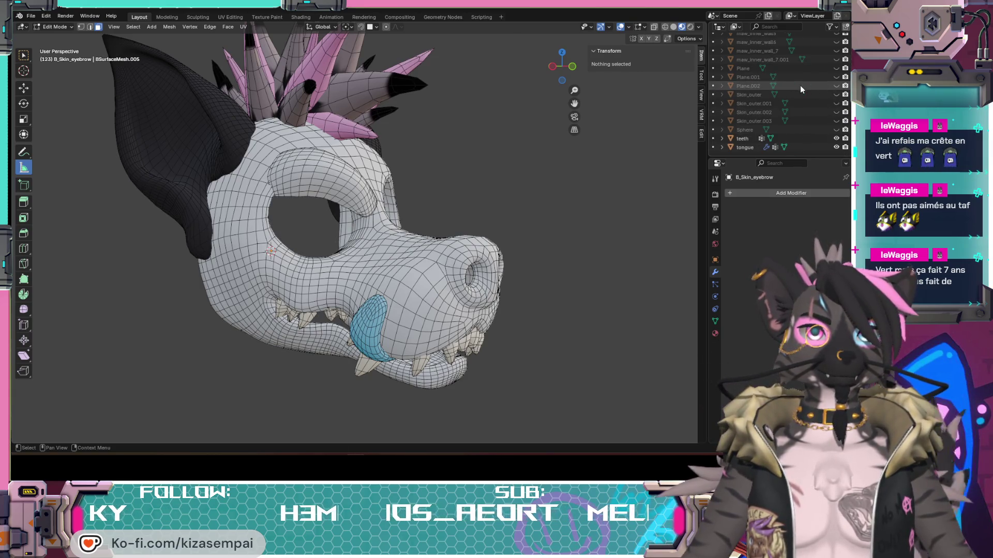
pyautogui.moveTo(836, 148); pyautogui.dragTo(836, 138)
pyautogui.scroll(10, 808, 126)
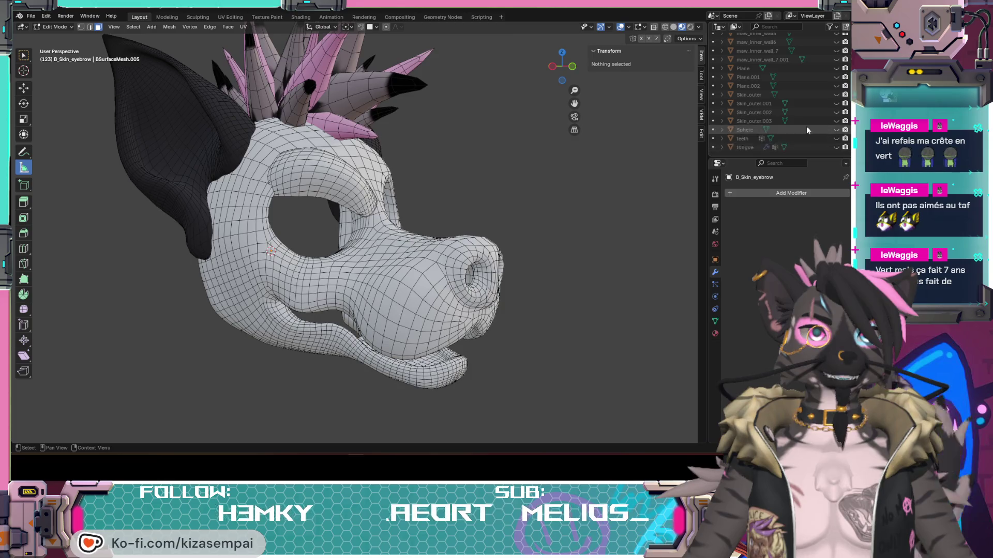
pyautogui.scroll(5, 809, 129)
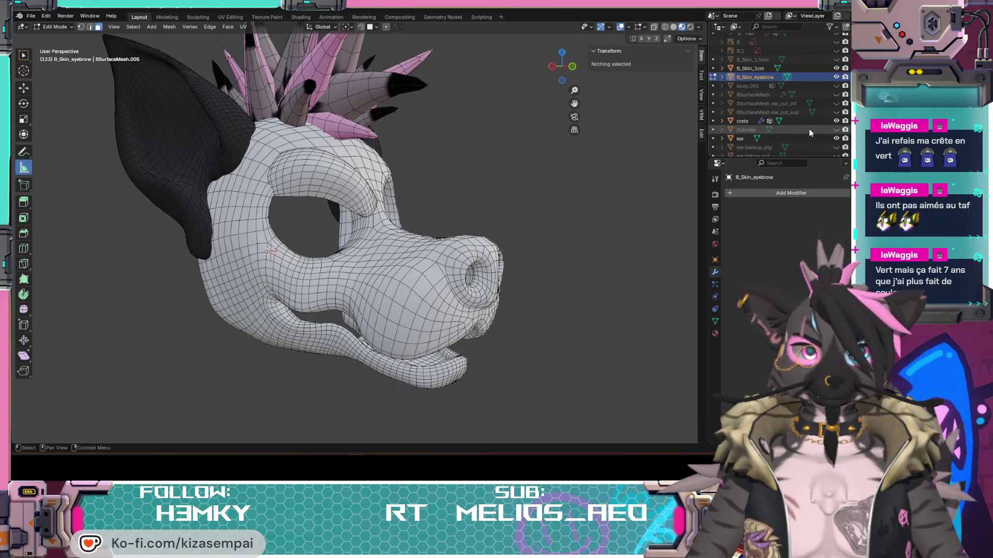
pyautogui.scroll(-1, 806, 131)
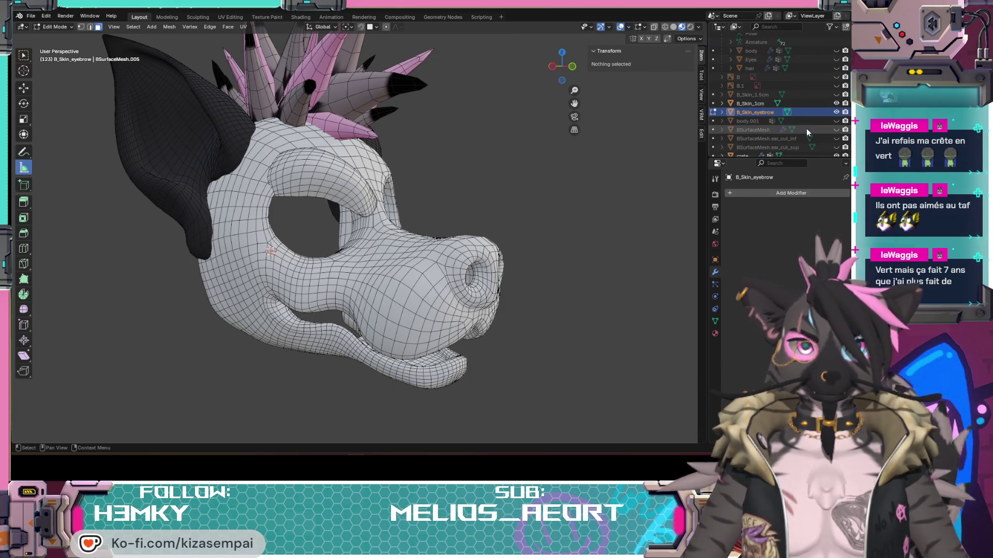
pyautogui.scroll(-1, 827, 129)
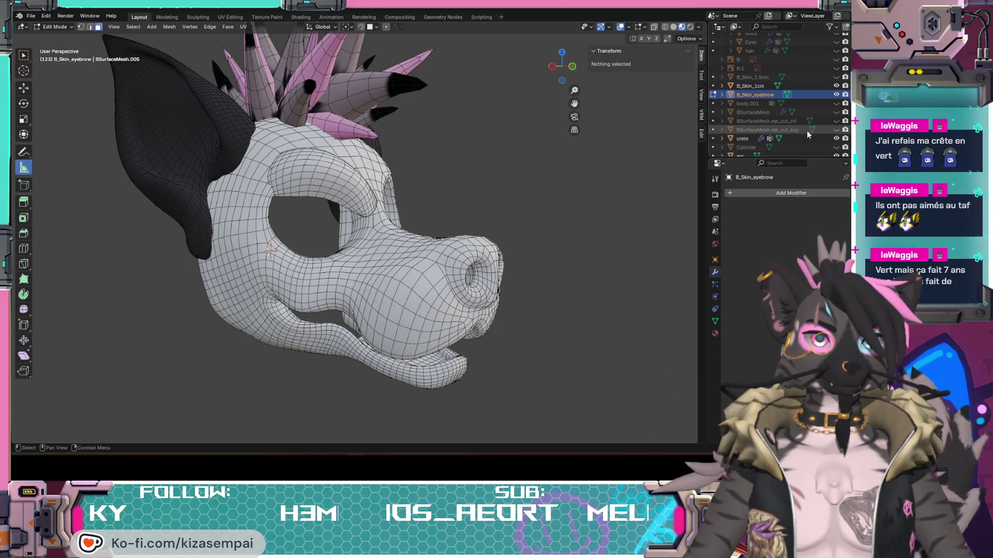
pyautogui.click(836, 138)
# - Bring up the Undo History list from the Edit menu
pyautogui.scroll(-1, 802, 155)
pyautogui.moveTo(563, 155); pyautogui.dragTo(512, 149, button='middle')
pyautogui.click(47, 16)
pyautogui.moveTo(66, 44)
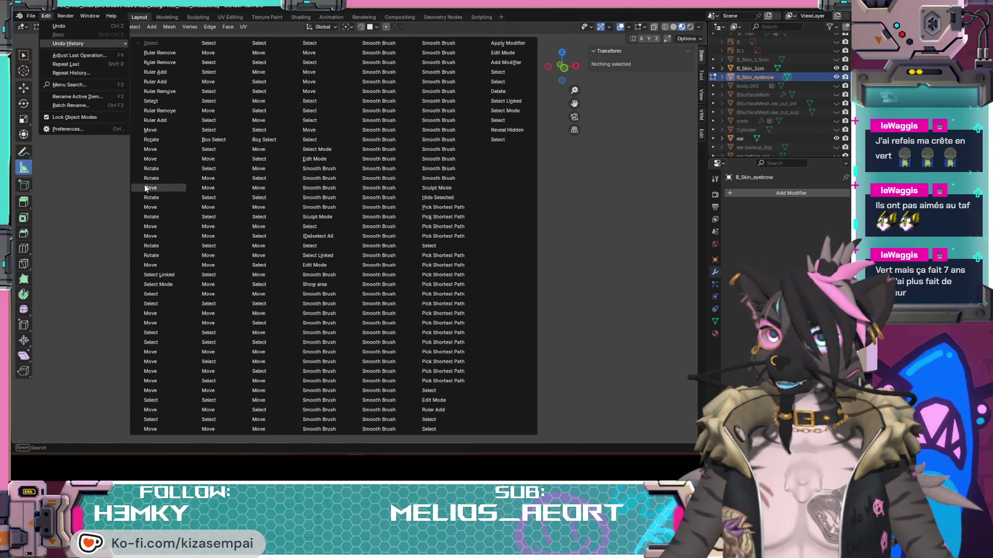
# - Revert to the Select Linked step and duplicate the eyebrow in place, then undo a trial X mirror
pyautogui.click(155, 277)
pyautogui.moveTo(422, 223)
pyautogui.mouseDown(button='middle')
pyautogui.moveTo(435, 271)
pyautogui.moveTo(410, 240)
pyautogui.mouseUp(button='middle')
pyautogui.hotkey('shift', 'd')
pyautogui.press('Escape')
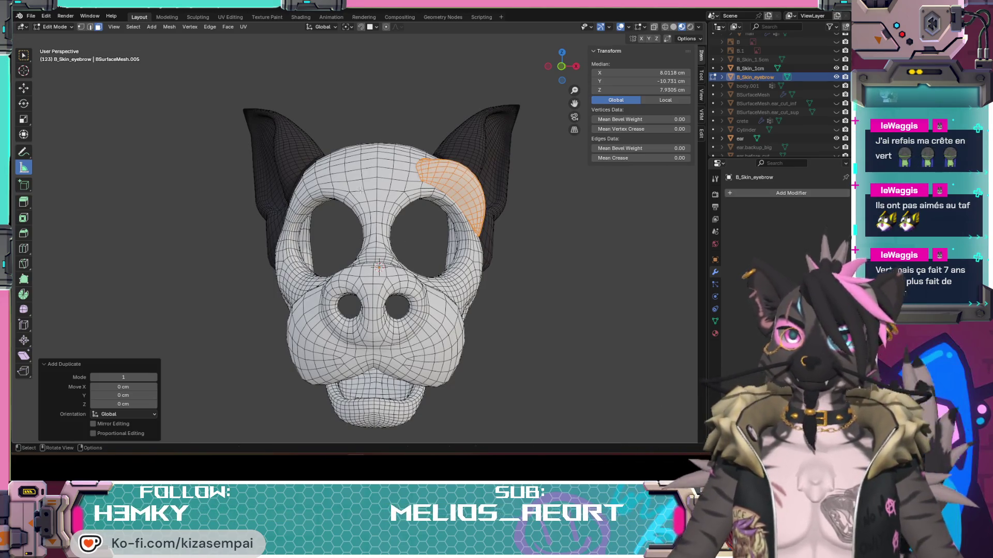
pyautogui.click(168, 27)
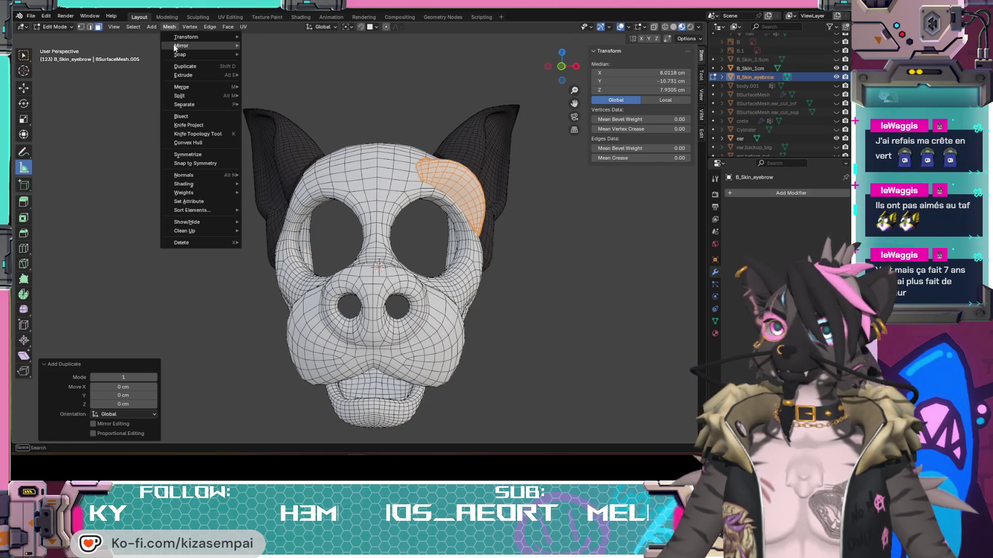
pyautogui.moveTo(239, 46)
pyautogui.click(267, 58)
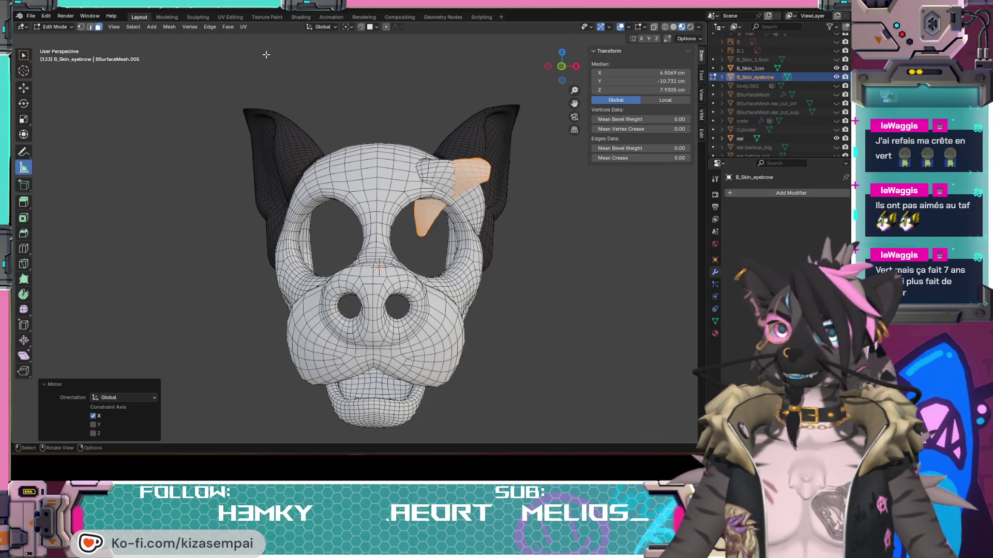
pyautogui.hotkey('ctrl', 'z')
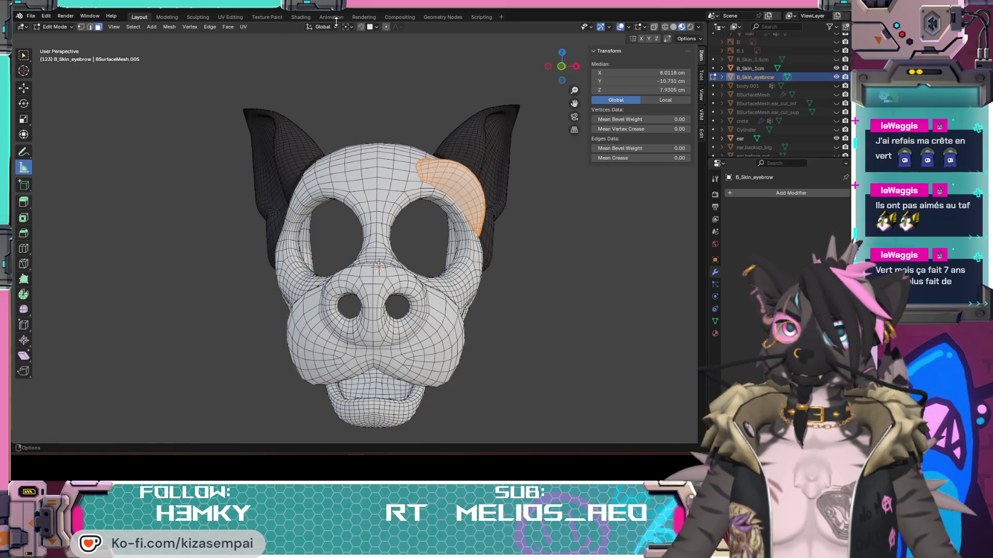
# - Set the pivot point to 3D Cursor and mirror the eyebrow with X Global
pyautogui.click(347, 27)
pyautogui.click(359, 58)
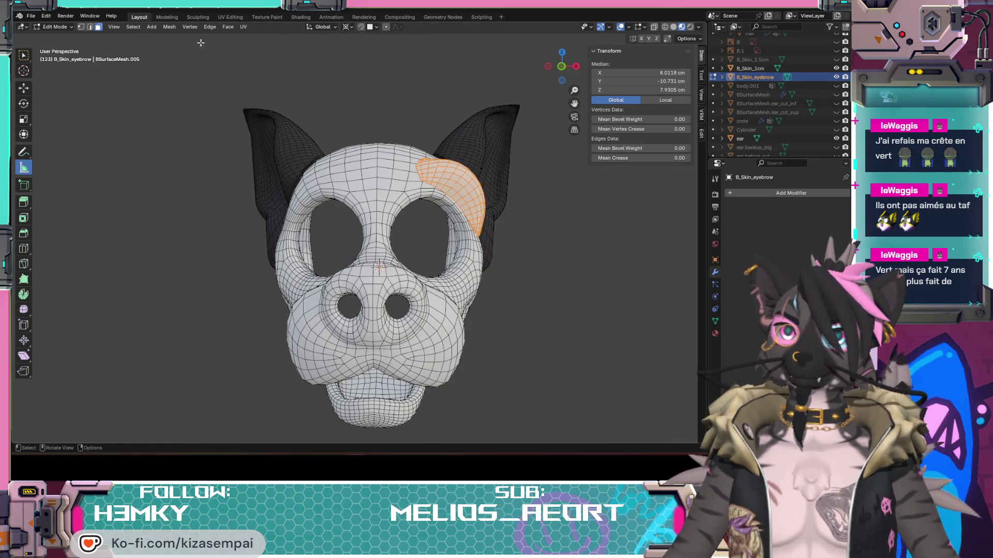
pyautogui.click(169, 27)
pyautogui.moveTo(201, 46)
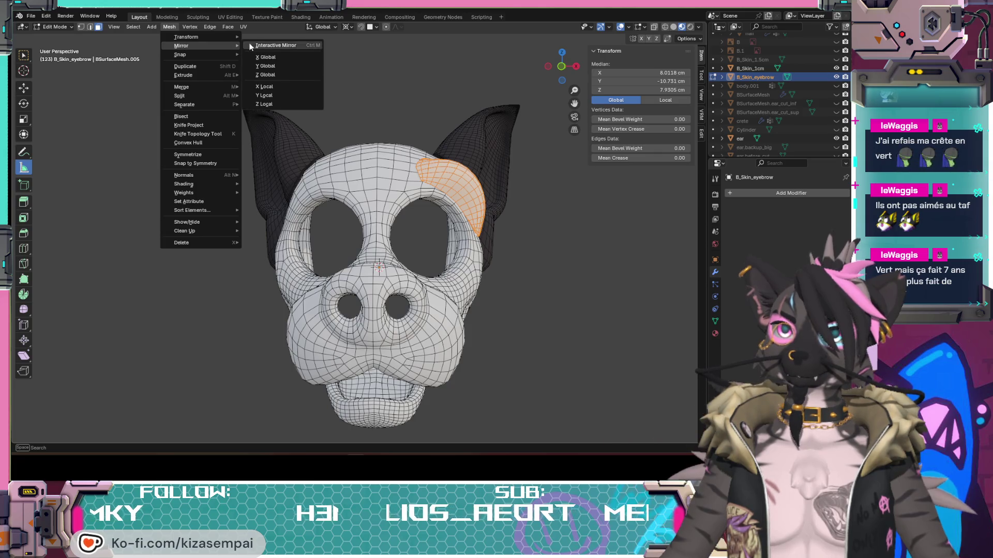
pyautogui.click(273, 58)
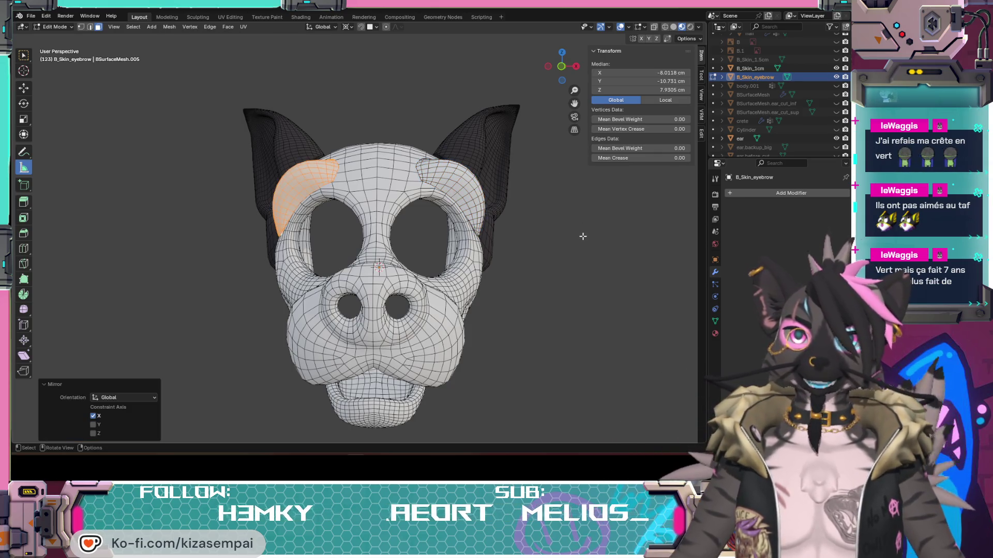
# - Flip the eyebrow faces' normals and take a distance measurement on the mask
pyautogui.click(169, 27)
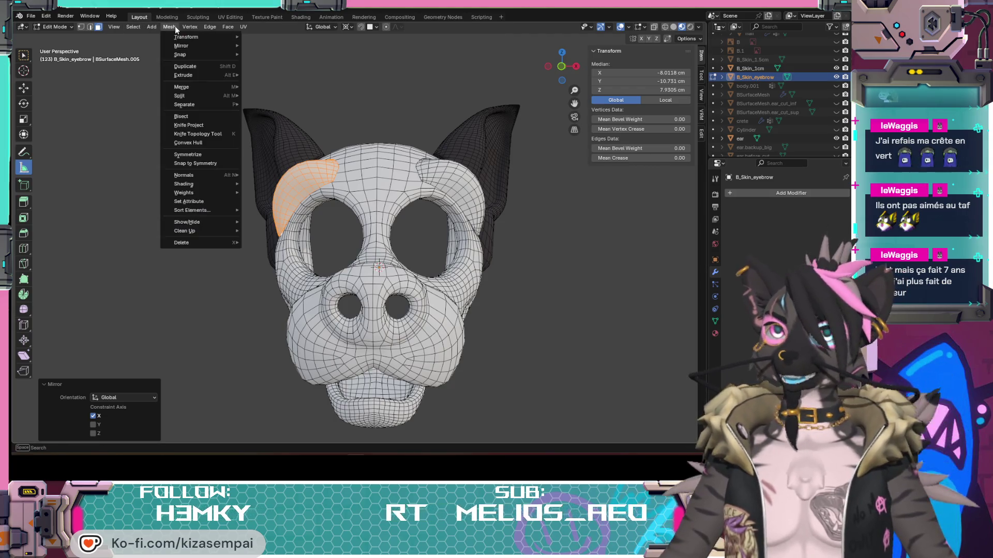
pyautogui.moveTo(199, 176)
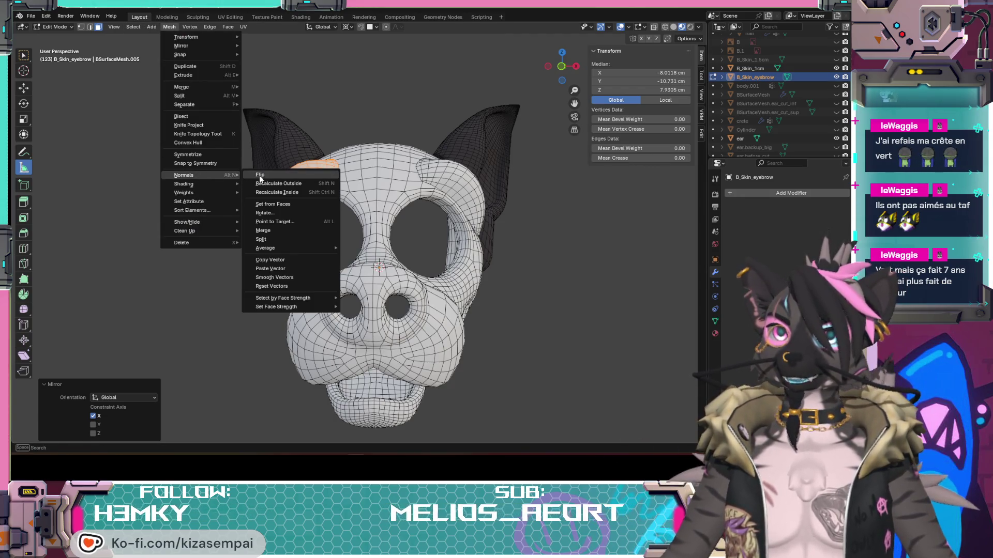
pyautogui.click(259, 175)
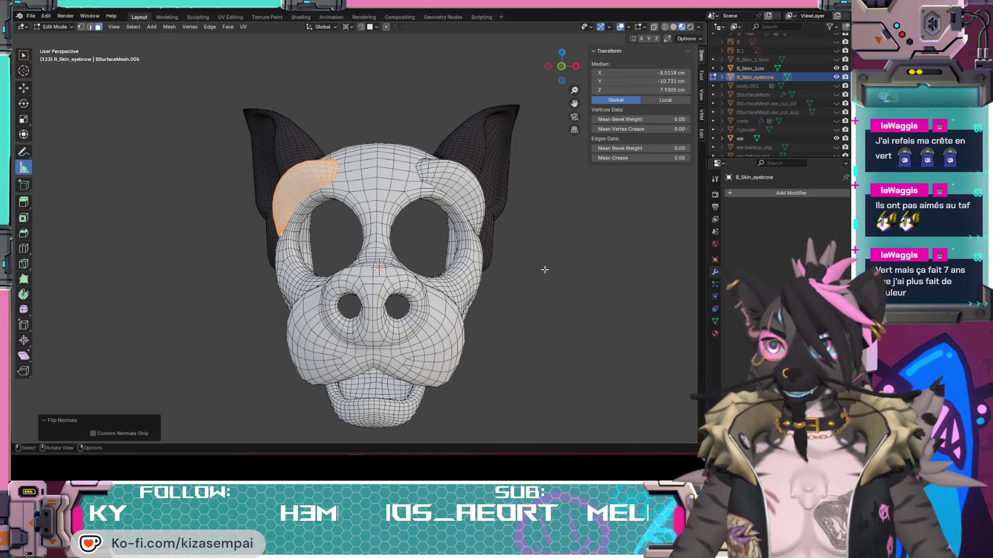
pyautogui.moveTo(368, 265)
pyautogui.mouseDown(button='middle')
pyautogui.moveTo(393, 259)
pyautogui.moveTo(382, 250)
pyautogui.moveTo(366, 266)
pyautogui.moveTo(393, 264)
pyautogui.moveTo(465, 299)
pyautogui.mouseUp(button='middle')
pyautogui.click(576, 315)
pyautogui.scroll(-3, 499, 319)
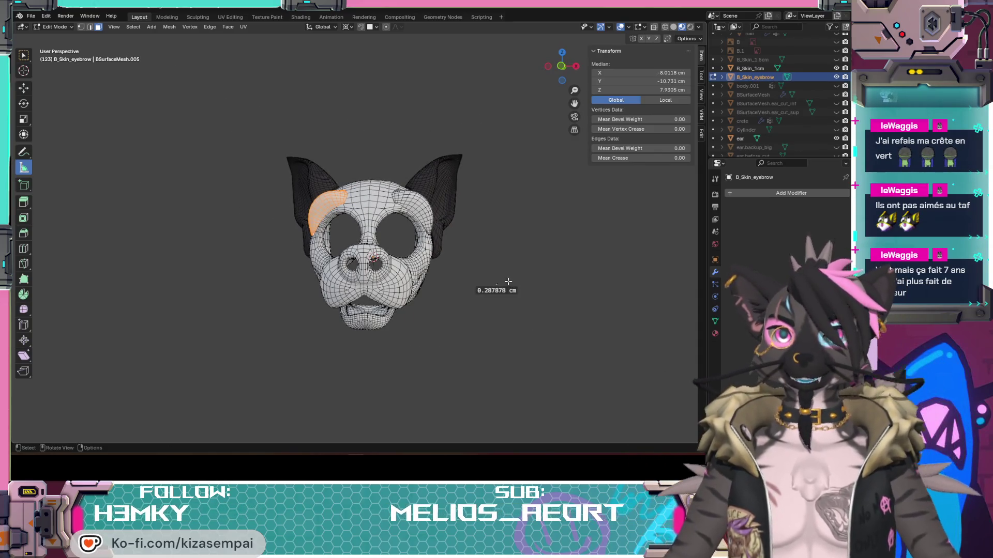
pyautogui.click(24, 55)
# - Deselect the eyebrow and inspect the snout, eye holes and ears from several angles
pyautogui.moveTo(404, 232)
pyautogui.mouseDown(button='middle')
pyautogui.moveTo(443, 226)
pyautogui.moveTo(501, 244)
pyautogui.moveTo(362, 225)
pyautogui.moveTo(398, 243)
pyautogui.moveTo(432, 221)
pyautogui.moveTo(467, 224)
pyautogui.moveTo(382, 230)
pyautogui.mouseUp(button='middle')
pyautogui.click(459, 223)
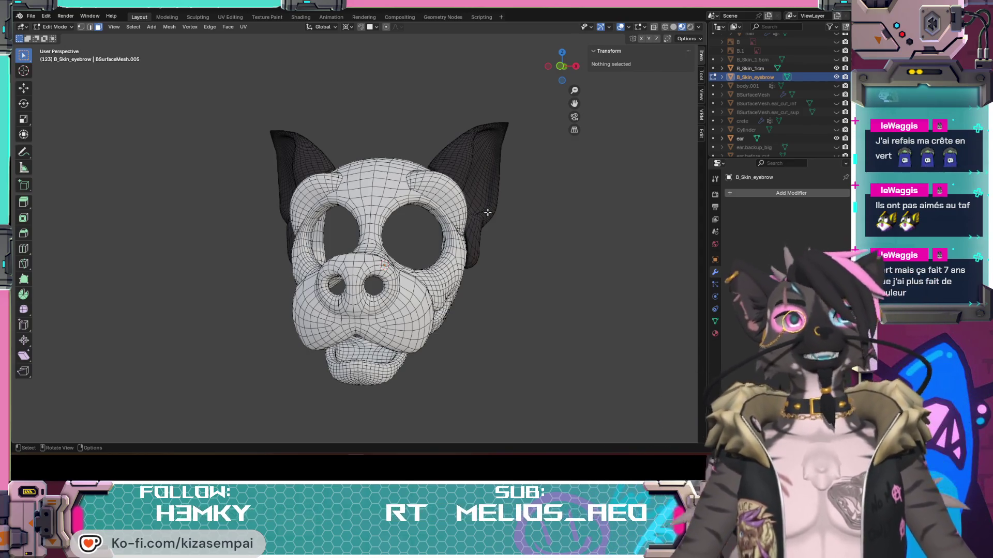
pyautogui.moveTo(310, 211)
pyautogui.mouseDown(button='middle')
pyautogui.moveTo(443, 239)
pyautogui.moveTo(437, 273)
pyautogui.mouseUp(button='middle')
pyautogui.scroll(5, 317, 234)
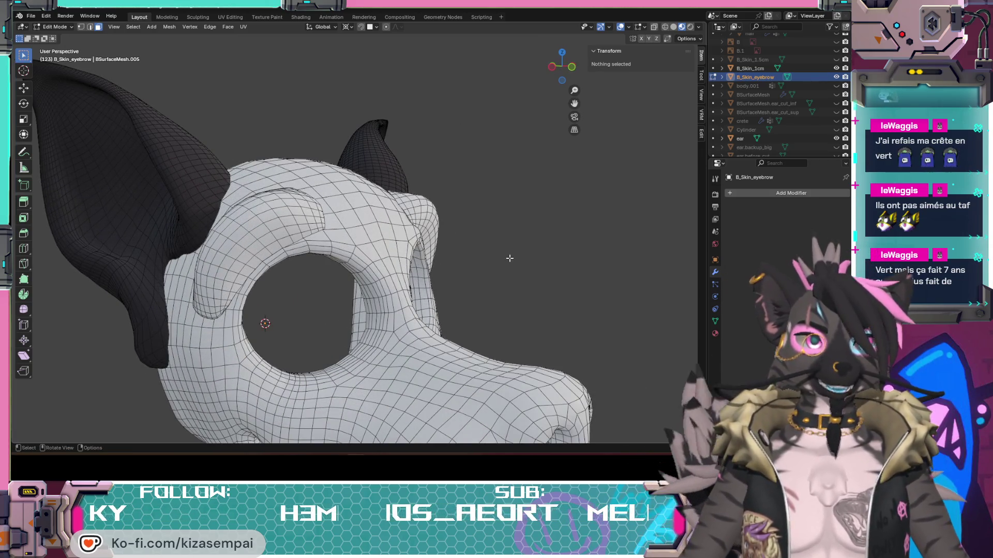
pyautogui.moveTo(507, 260)
pyautogui.mouseDown(button='middle')
pyautogui.moveTo(327, 284)
pyautogui.moveTo(484, 250)
pyautogui.moveTo(362, 279)
pyautogui.moveTo(431, 286)
pyautogui.moveTo(437, 231)
pyautogui.moveTo(423, 250)
pyautogui.moveTo(435, 273)
pyautogui.moveTo(517, 326)
pyautogui.mouseUp(button='middle')
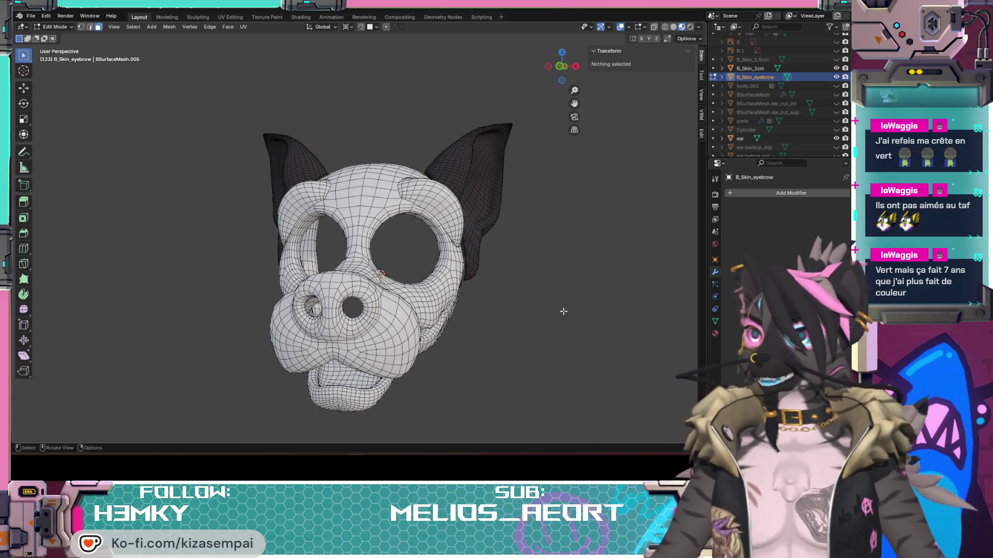
pyautogui.scroll(4, 560, 341)
pyautogui.moveTo(560, 341)
pyautogui.keyDown('shift'); pyautogui.mouseDown(button='middle')
pyautogui.moveTo(388, 250)
pyautogui.moveTo(405, 204)
pyautogui.mouseUp(button='middle'); pyautogui.keyUp('shift')
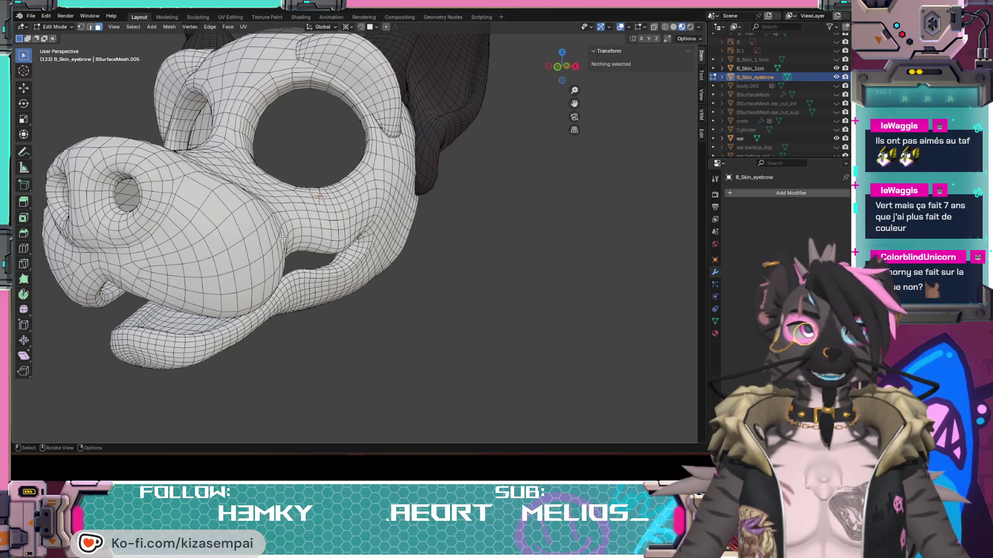
pyautogui.moveTo(238, 186); pyautogui.dragTo(349, 245, button='middle')
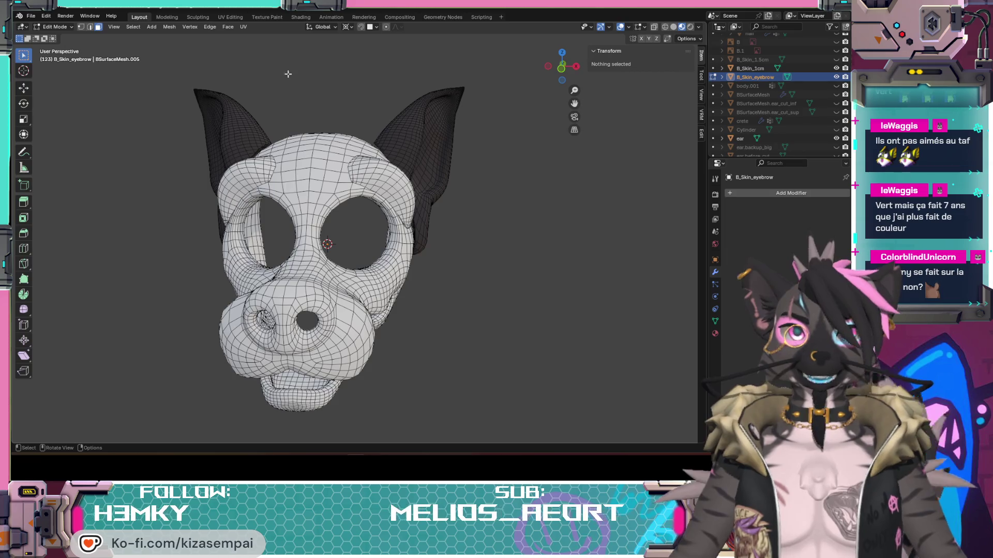
# - Save a copy of the design as Head_eyebrow_to_impress.blend in the Head folder
pyautogui.click(31, 16)
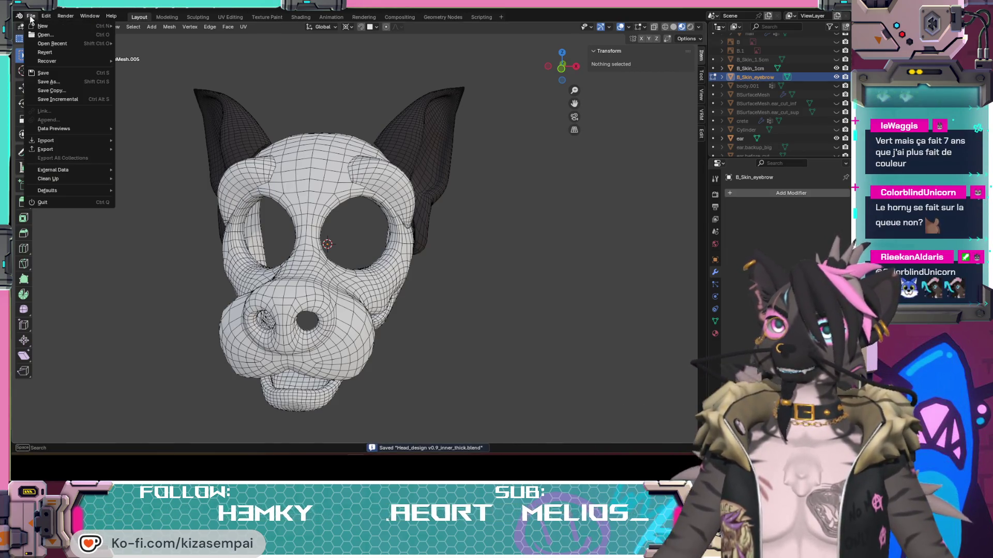
pyautogui.moveTo(43, 62)
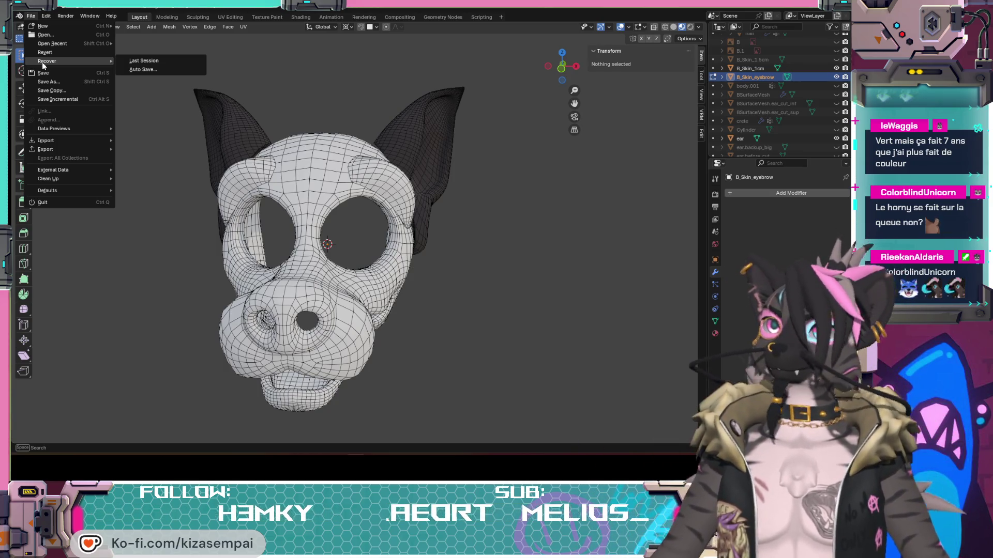
pyautogui.click(52, 82)
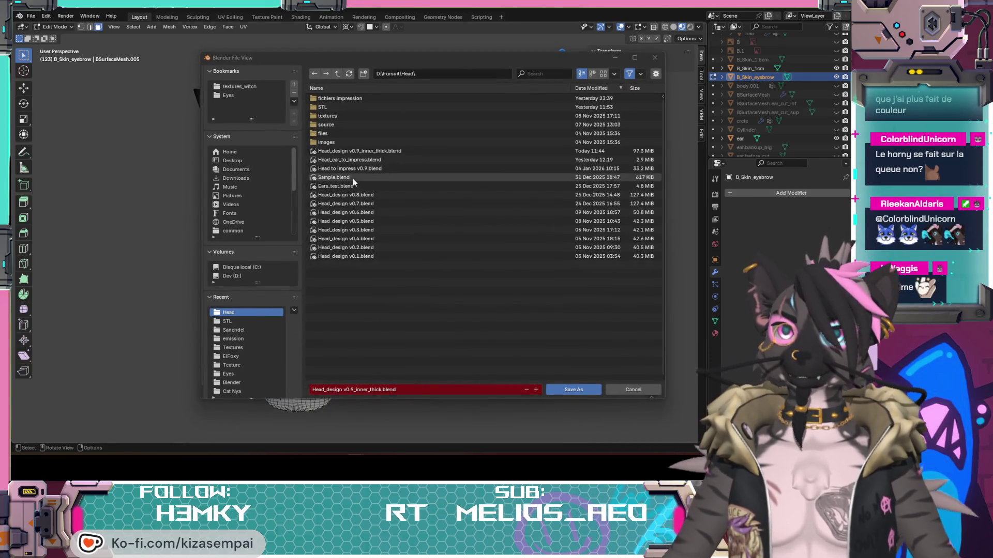
pyautogui.moveTo(326, 389); pyautogui.dragTo(344, 388)
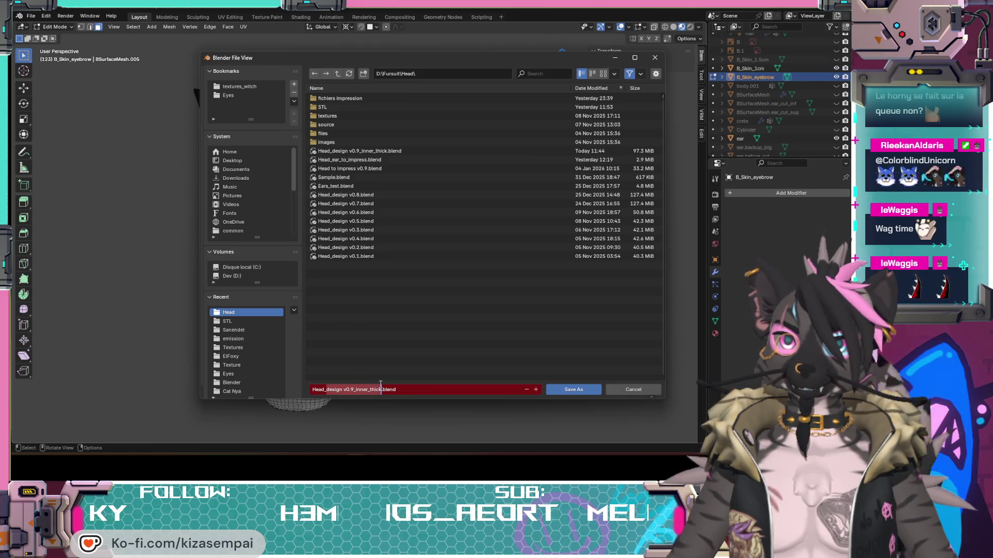
pyautogui.write('e')
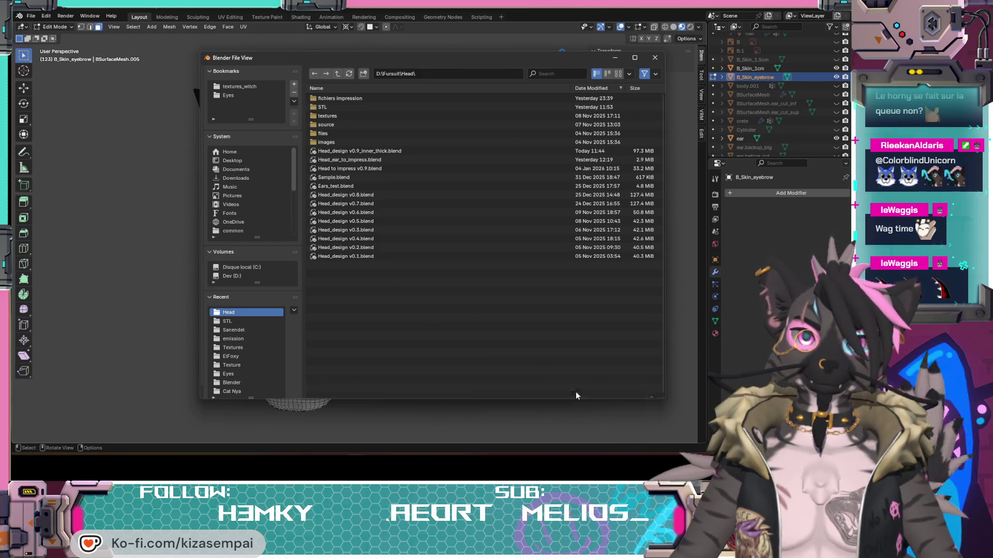
pyautogui.click(576, 393)
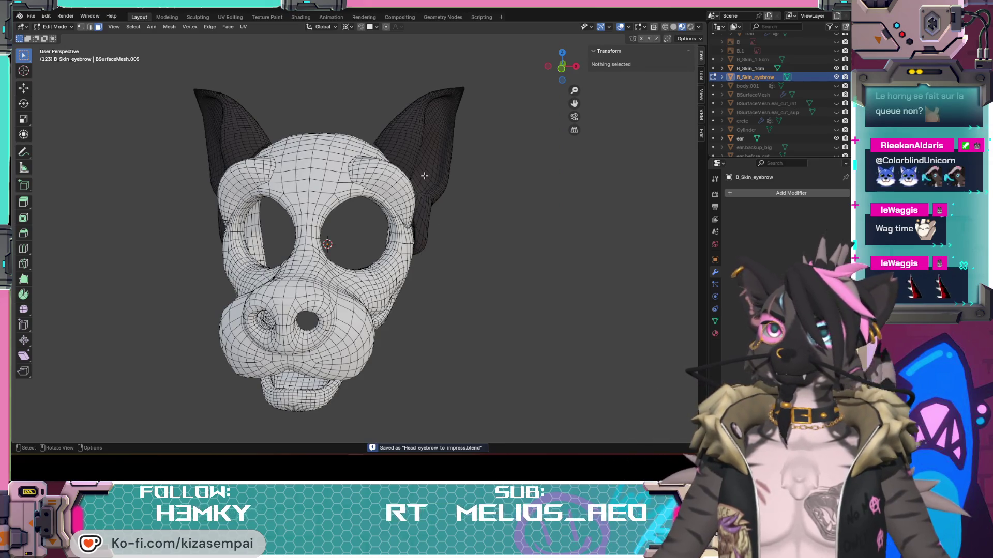
# - Delete Armature through B_Skin_1cm, then body.001 through the ear objects, keeping only B_Skin_eyebrow
pyautogui.scroll(5, 789, 86)
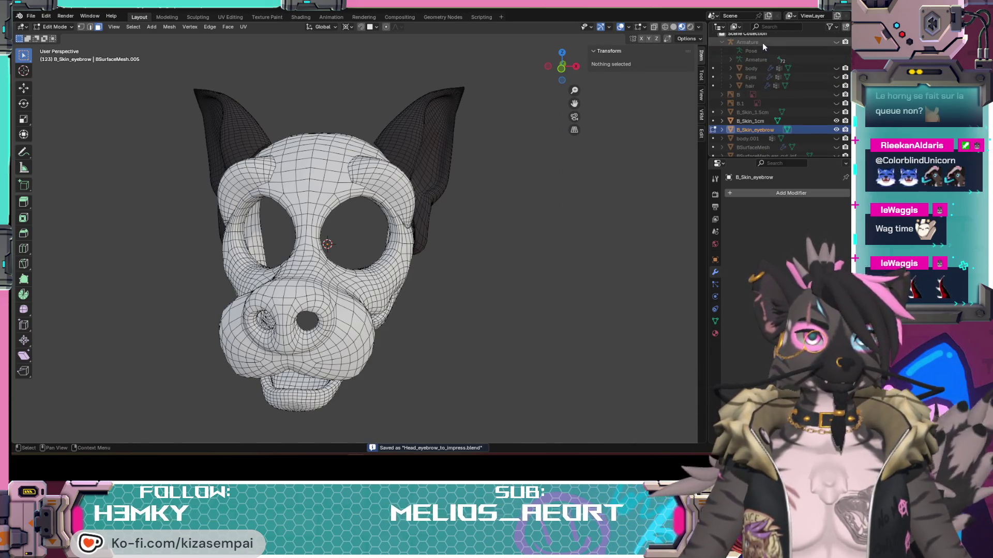
pyautogui.click(762, 42)
pyautogui.keyDown('shift'); pyautogui.click(750, 121); pyautogui.keyUp('shift')
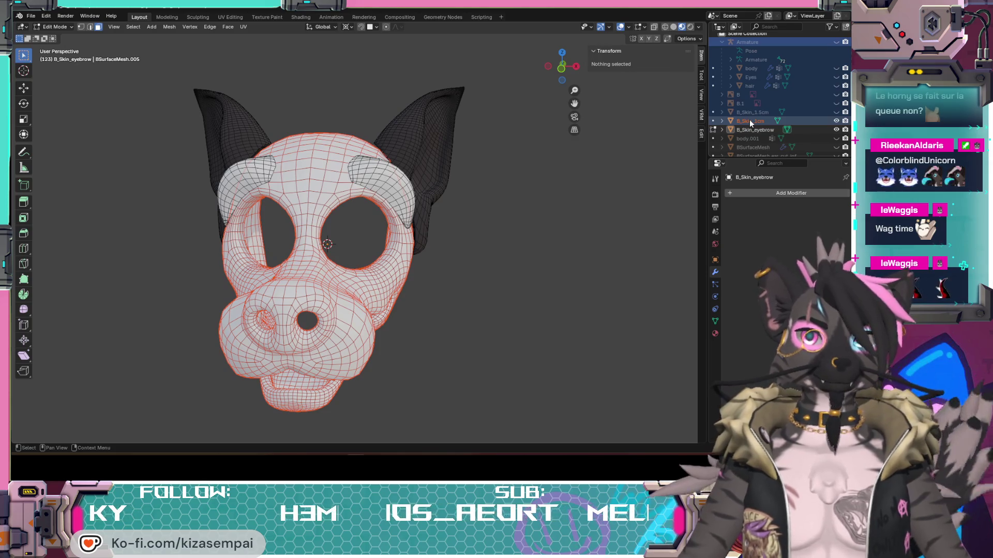
pyautogui.press('h')
pyautogui.scroll(-5, 751, 117)
pyautogui.scroll(-4, 752, 112)
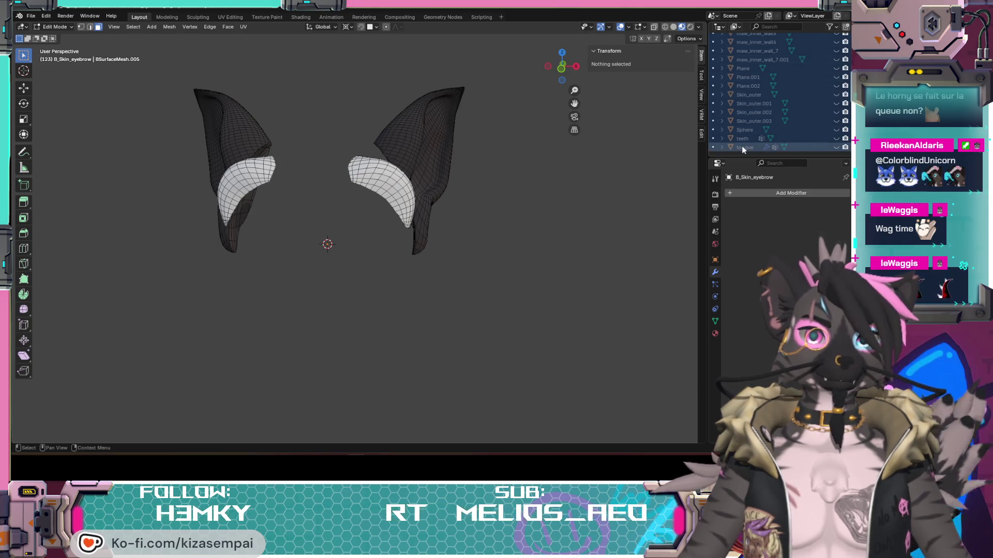
pyautogui.press('x')
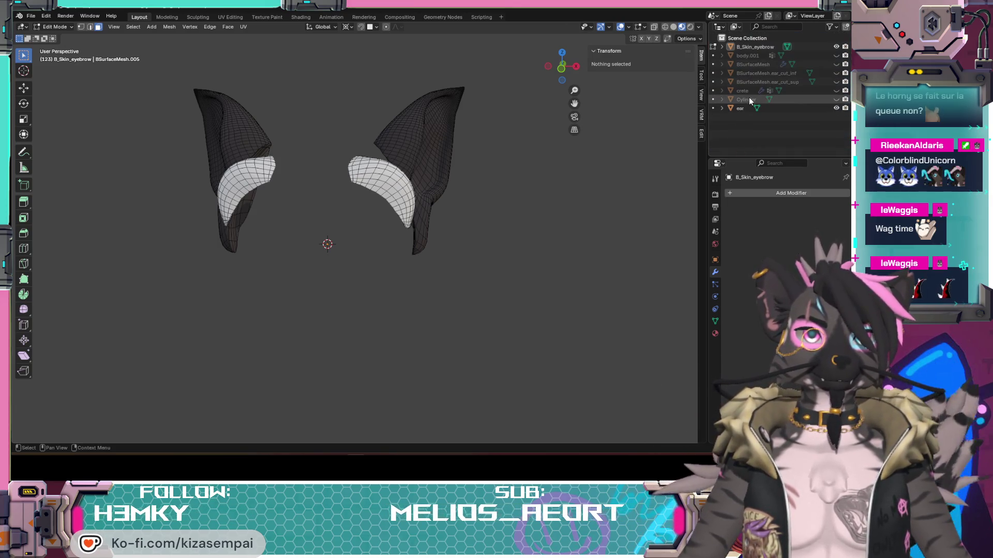
pyautogui.click(746, 56)
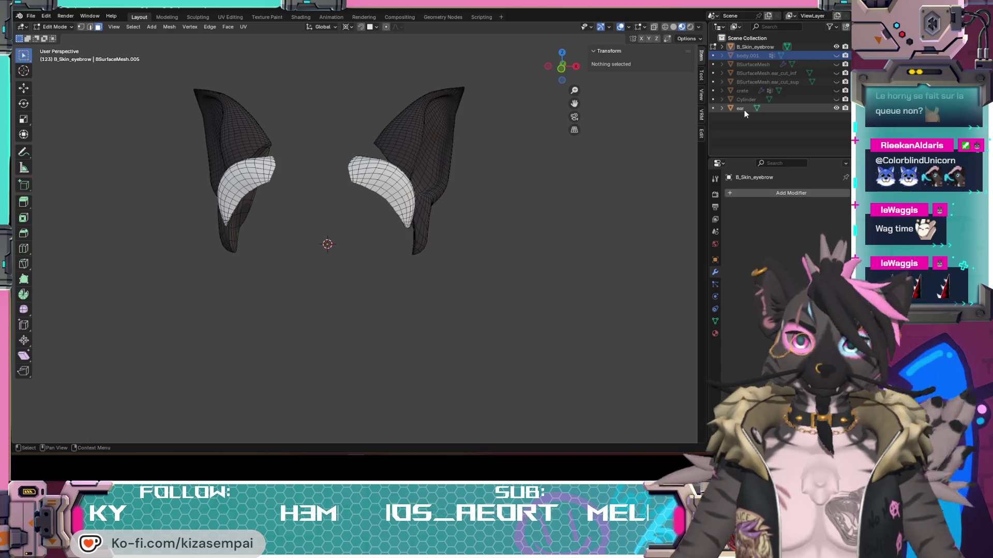
pyautogui.keyDown('shift'); pyautogui.click(743, 111); pyautogui.keyUp('shift')
pyautogui.press('x')
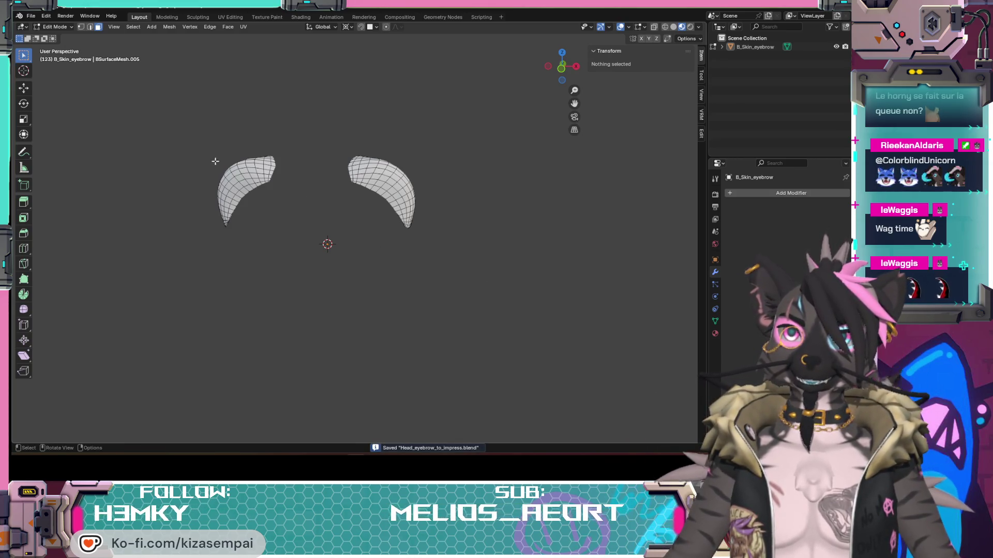
# - Delete the left eyebrow piece's vertices, then undo to restore it and deselect
pyautogui.press('l')
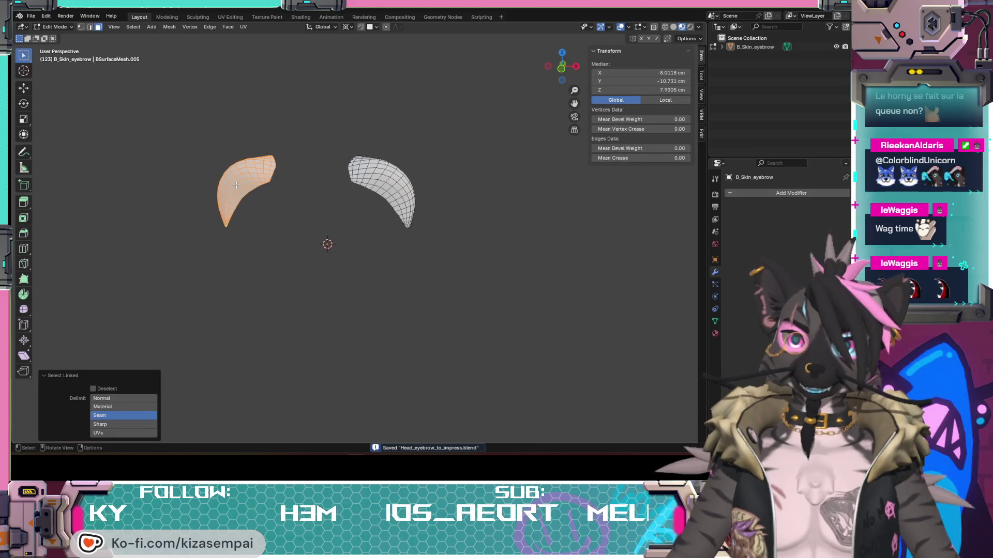
pyautogui.press('x')
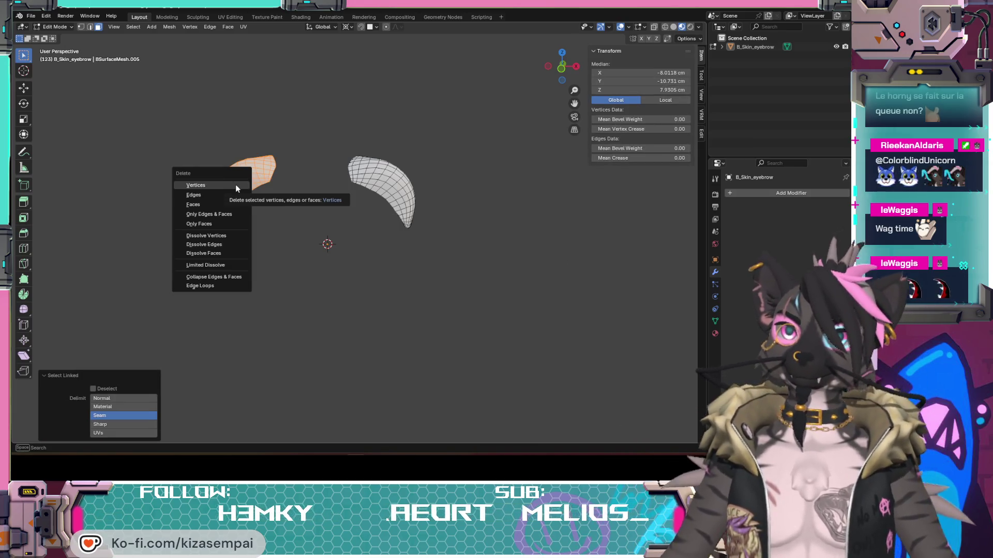
pyautogui.click(236, 189)
pyautogui.click(31, 16)
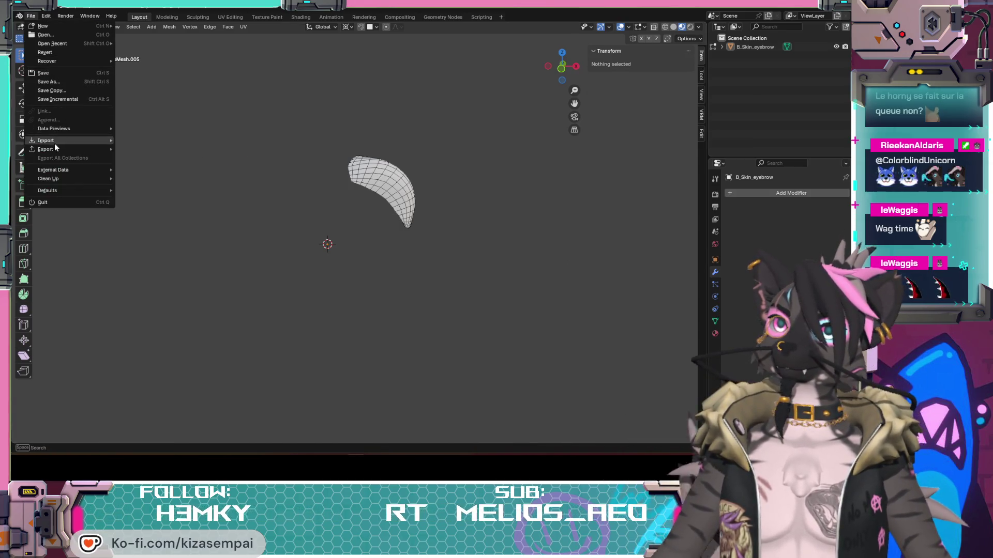
pyautogui.moveTo(52, 149)
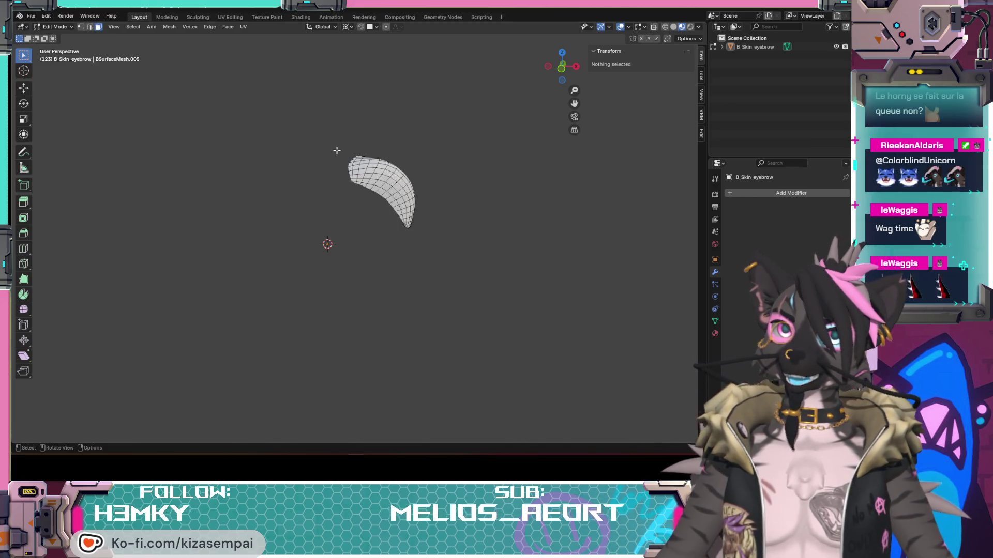
pyautogui.hotkey('ctrl', 'z')
pyautogui.click(404, 262)
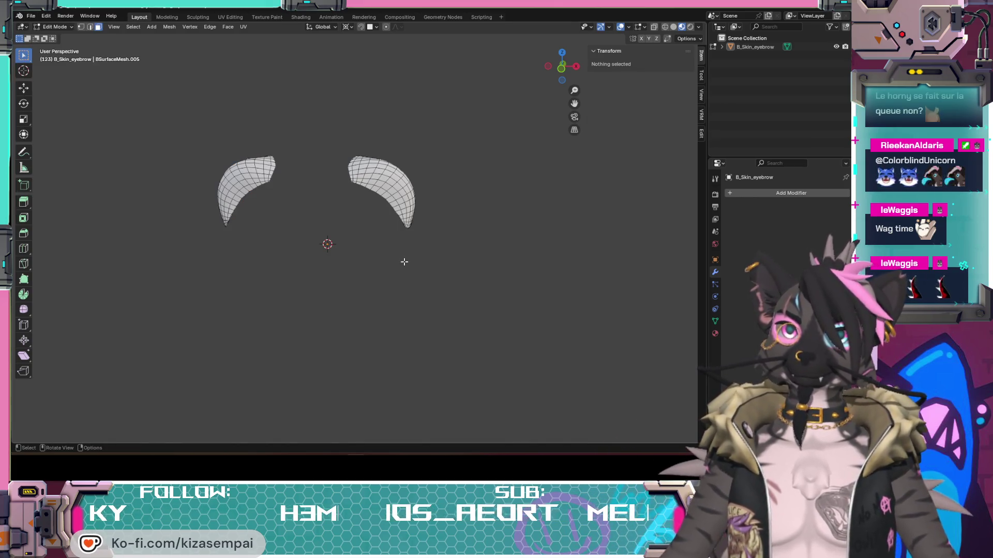
# - Add a Subdivision modifier to the eyebrow mesh
pyautogui.click(775, 193)
pyautogui.moveTo(742, 201)
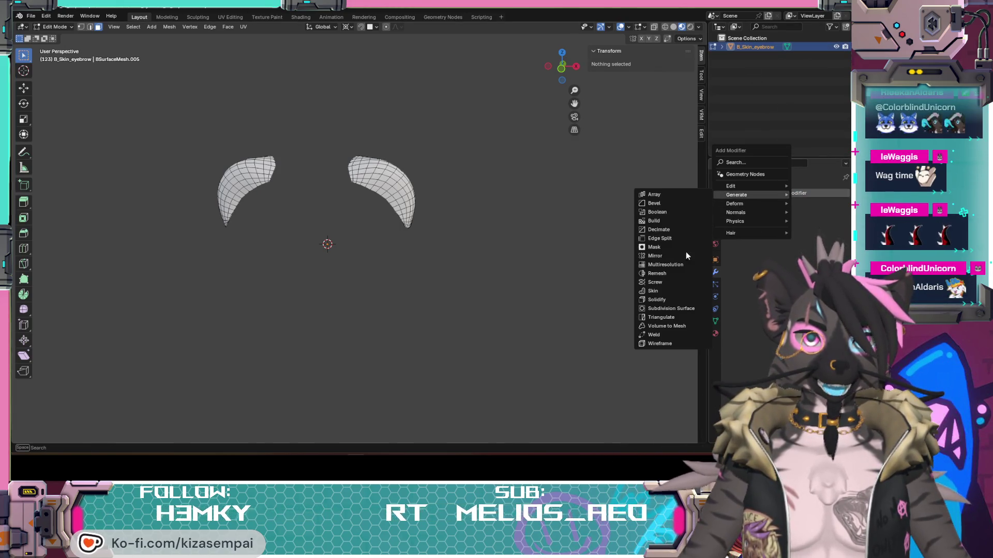
pyautogui.click(657, 309)
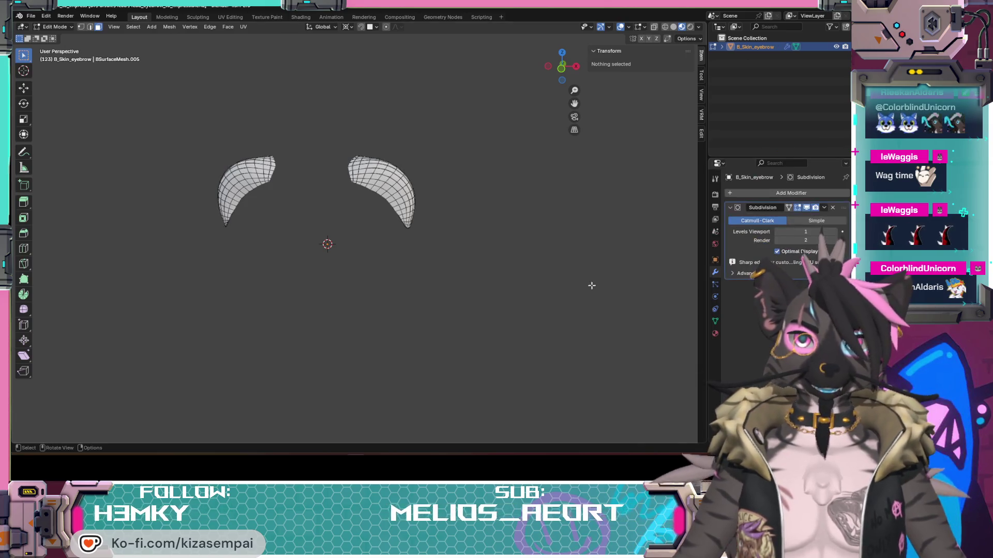
pyautogui.scroll(5, 352, 164)
pyautogui.moveTo(389, 210)
pyautogui.mouseDown(button='middle')
pyautogui.moveTo(383, 173)
pyautogui.moveTo(395, 160)
pyautogui.moveTo(414, 157)
pyautogui.moveTo(462, 187)
pyautogui.moveTo(381, 211)
pyautogui.mouseUp(button='middle')
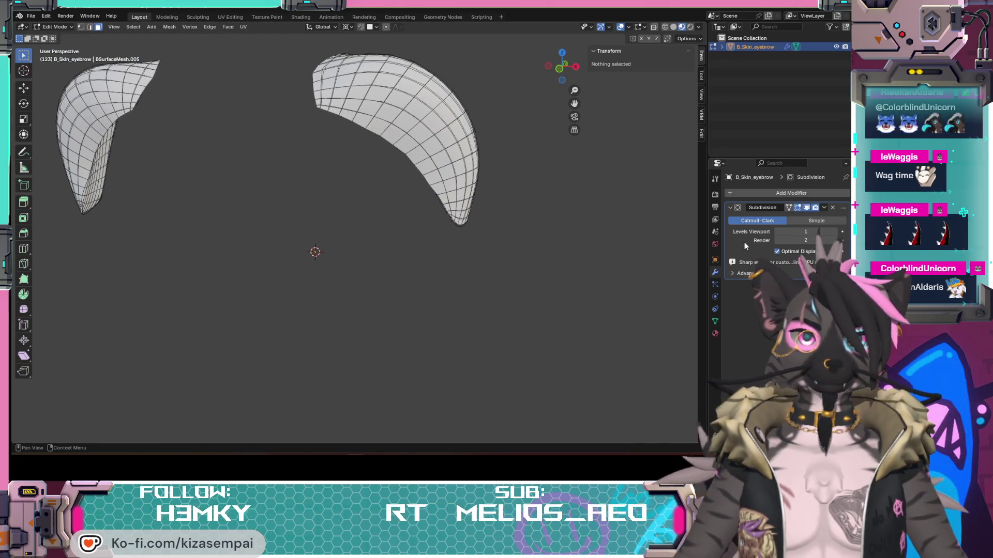
# - Switch to Object Mode and apply the Subdivision modifier, then orbit around the denser eyebrows
pyautogui.click(824, 208)
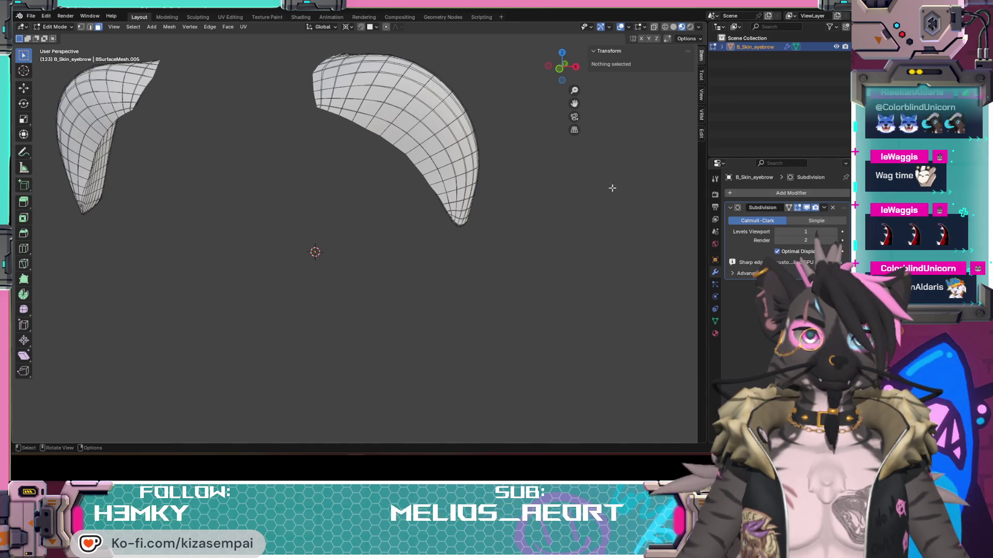
pyautogui.click(47, 28)
pyautogui.click(54, 38)
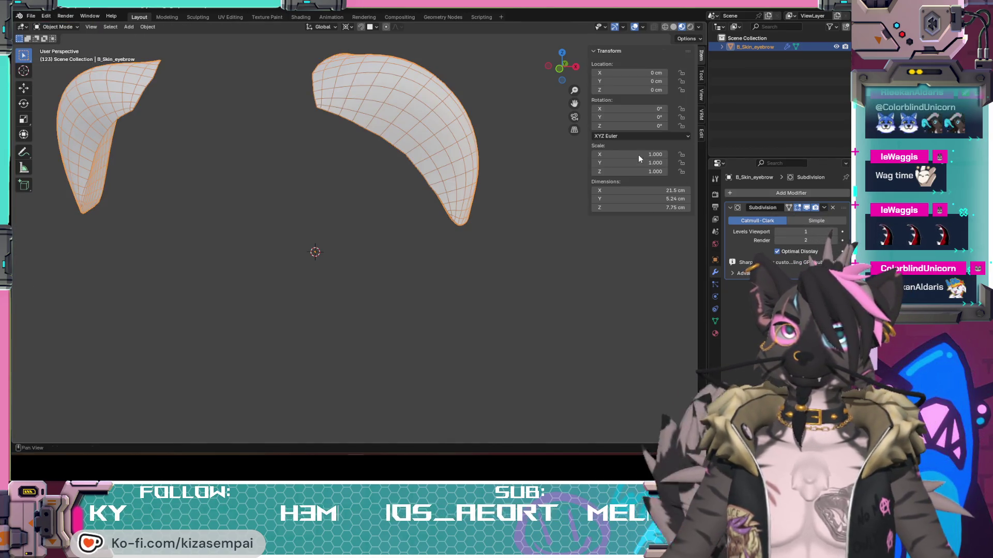
pyautogui.click(825, 209)
pyautogui.click(805, 216)
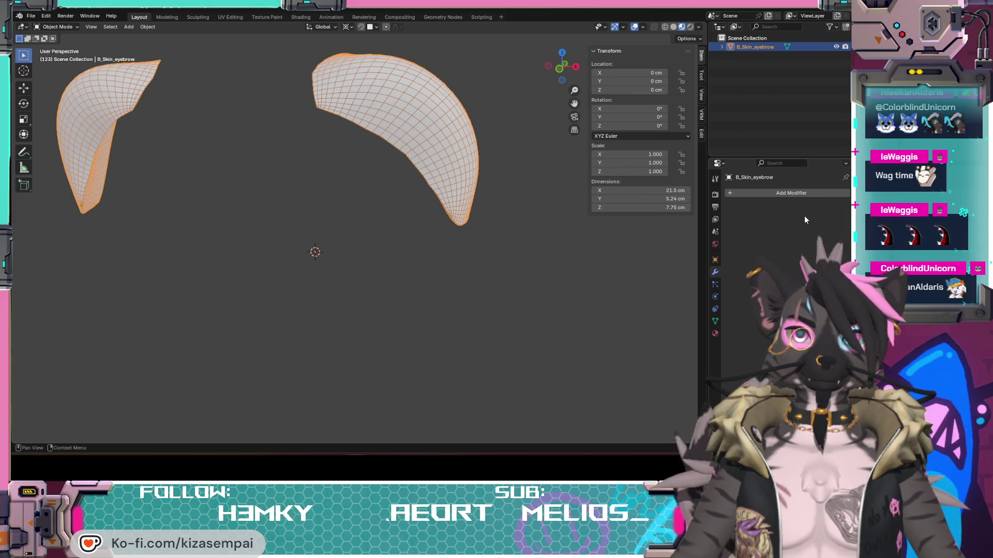
pyautogui.moveTo(349, 233)
pyautogui.mouseDown(button='middle')
pyautogui.moveTo(404, 233)
pyautogui.moveTo(476, 206)
pyautogui.moveTo(487, 215)
pyautogui.moveTo(413, 234)
pyautogui.mouseUp(button='middle')
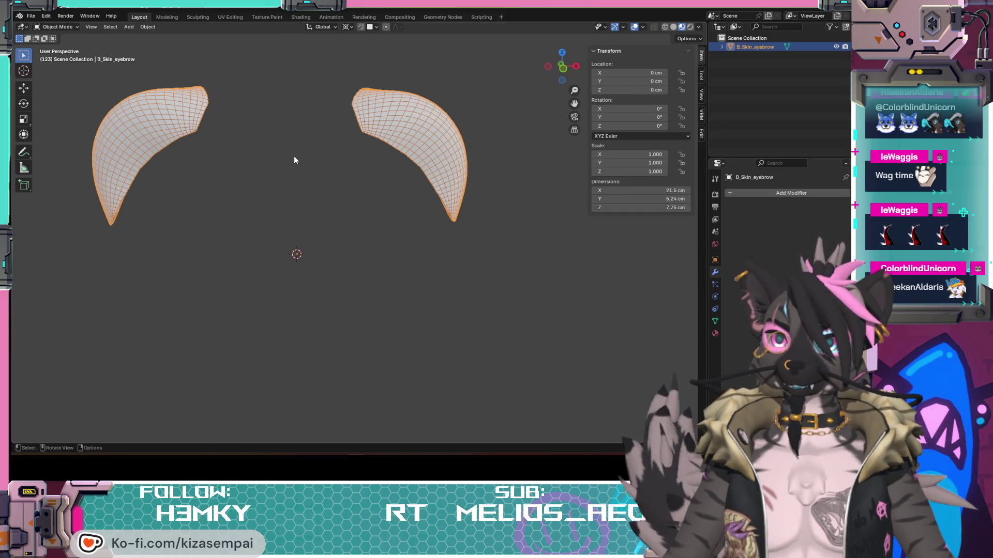
# - Select all eyebrow faces in Edit Mode and set them to Shade Flat
pyautogui.press('Tab')
pyautogui.press('a')
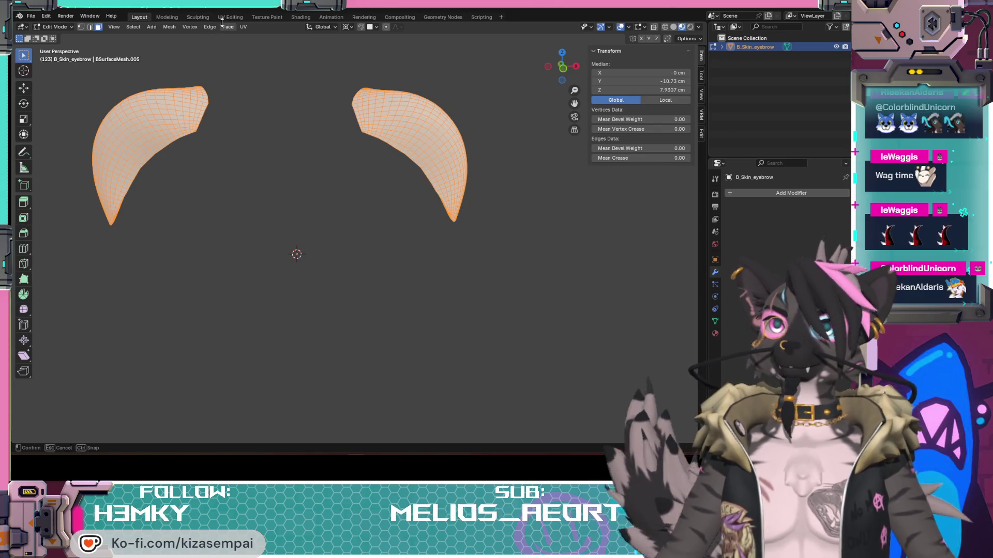
pyautogui.click(227, 26)
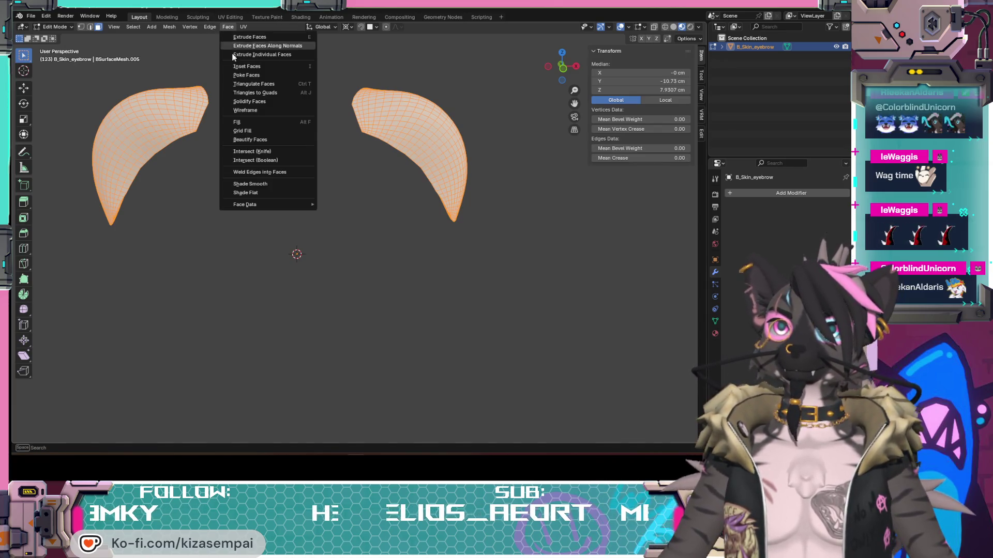
pyautogui.click(251, 193)
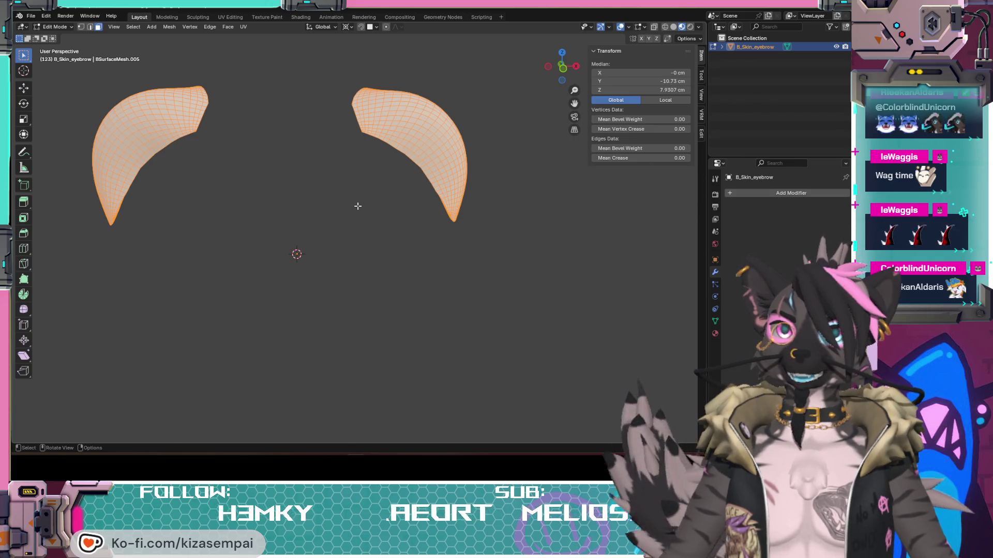
pyautogui.hotkey('alt', 'a')
# - Inspect the flat-shaded eyebrows with overlays hidden and solid shading, then restore overlays
pyautogui.click(620, 27)
pyautogui.scroll(5, 414, 148)
pyautogui.moveTo(414, 148)
pyautogui.mouseDown(button='middle')
pyautogui.moveTo(489, 168)
pyautogui.moveTo(447, 204)
pyautogui.moveTo(236, 247)
pyautogui.mouseUp(button='middle')
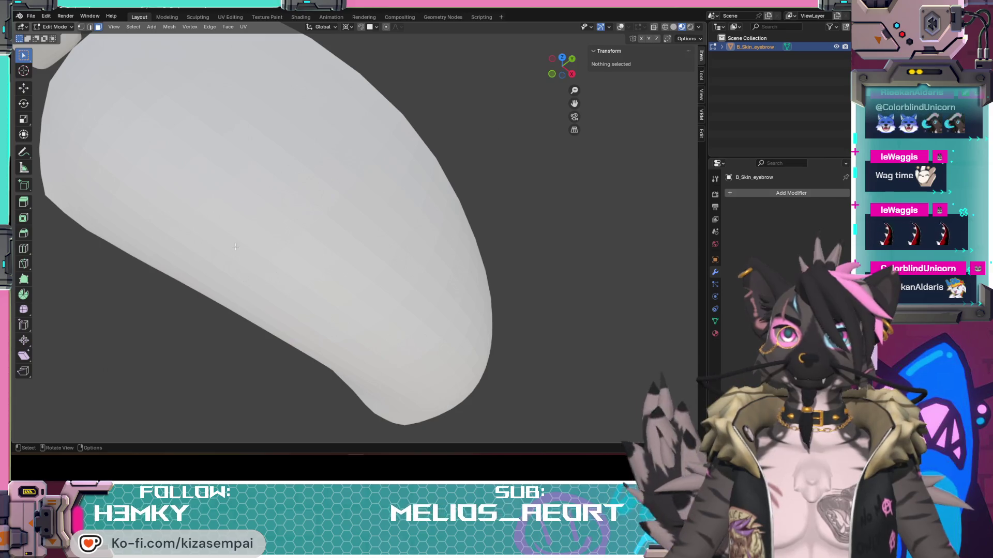
pyautogui.click(675, 27)
pyautogui.moveTo(245, 244); pyautogui.dragTo(276, 187, button='middle')
pyautogui.moveTo(408, 90)
pyautogui.mouseDown(button='middle')
pyautogui.moveTo(348, 162)
pyautogui.moveTo(383, 171)
pyautogui.moveTo(327, 177)
pyautogui.moveTo(349, 184)
pyautogui.moveTo(372, 171)
pyautogui.mouseUp(button='middle')
pyautogui.click(620, 26)
pyautogui.moveTo(324, 244)
pyautogui.mouseDown(button='middle')
pyautogui.moveTo(332, 284)
pyautogui.moveTo(321, 273)
pyautogui.mouseUp(button='middle')
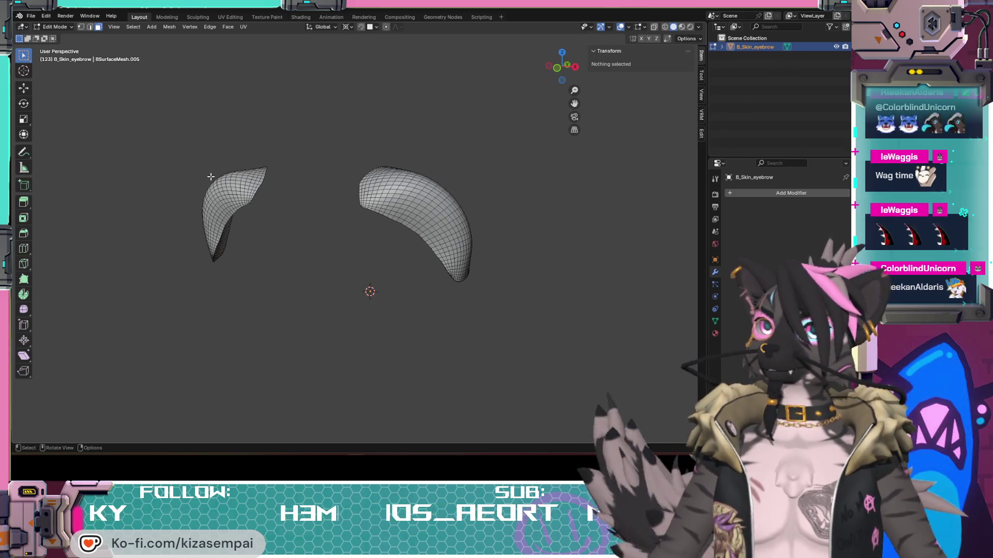
# - Save the blend file and delete the left eyebrow piece's vertices
pyautogui.hotkey('ctrl', 's')
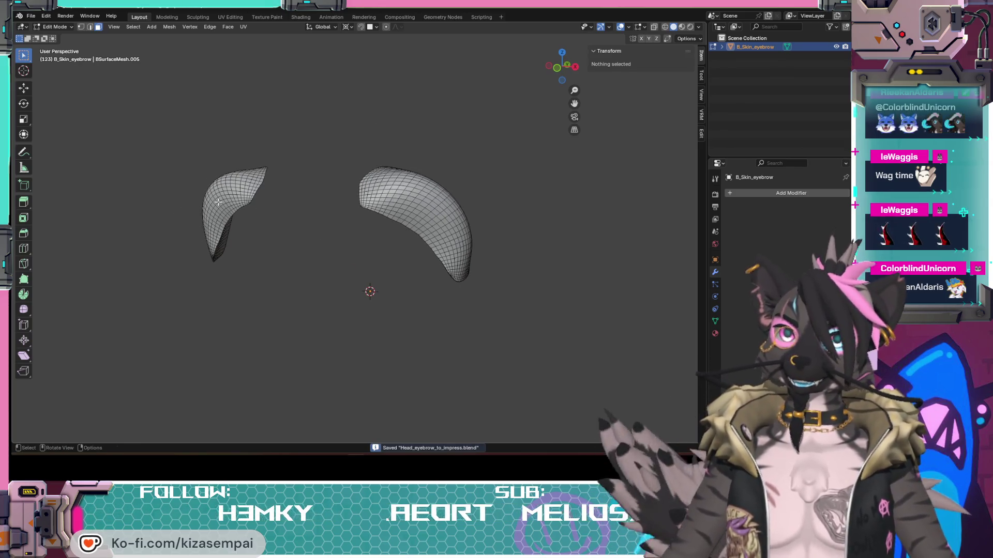
pyautogui.press('l')
pyautogui.press('x')
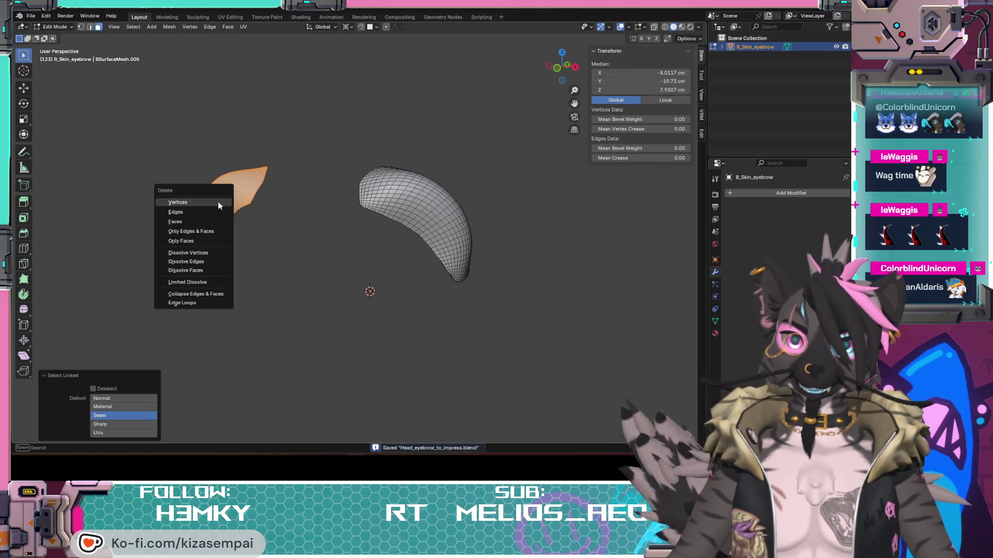
pyautogui.click(218, 201)
# - Start an STL export of the remaining eyebrow piece
pyautogui.click(31, 16)
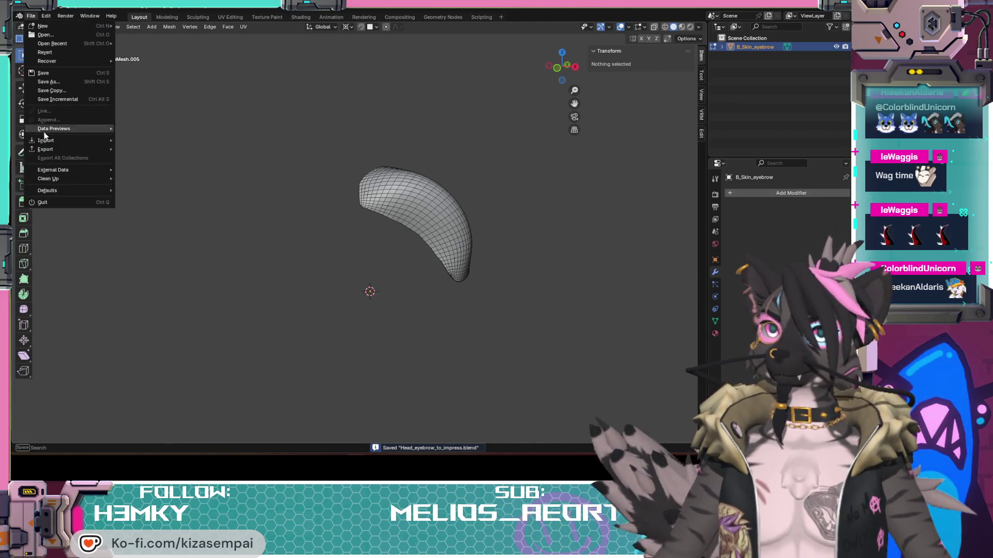
pyautogui.moveTo(51, 149)
pyautogui.click(149, 202)
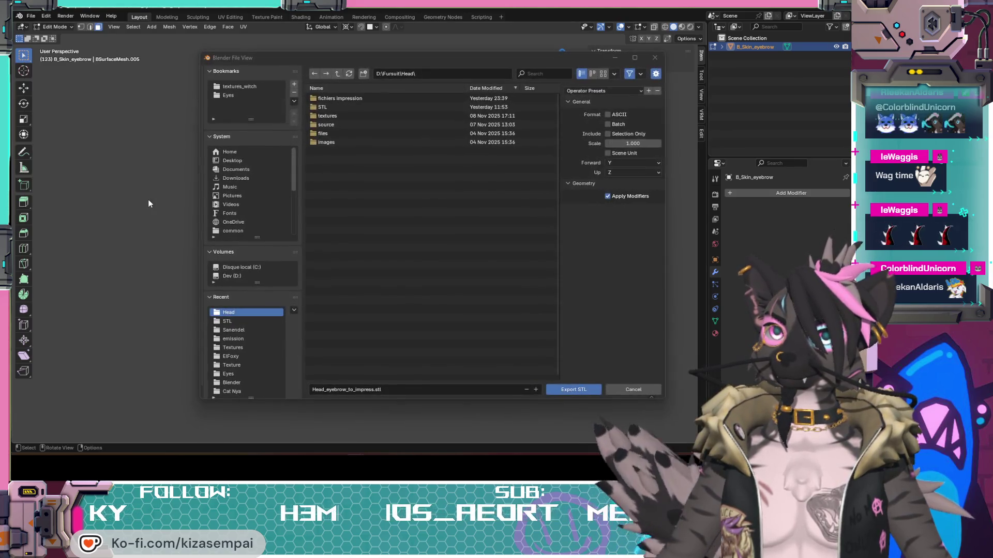
# - Export the right eyebrow as an STL, adding a side letter after 'eyebrow' in the name
pyautogui.click(343, 386)
pyautogui.click(349, 388)
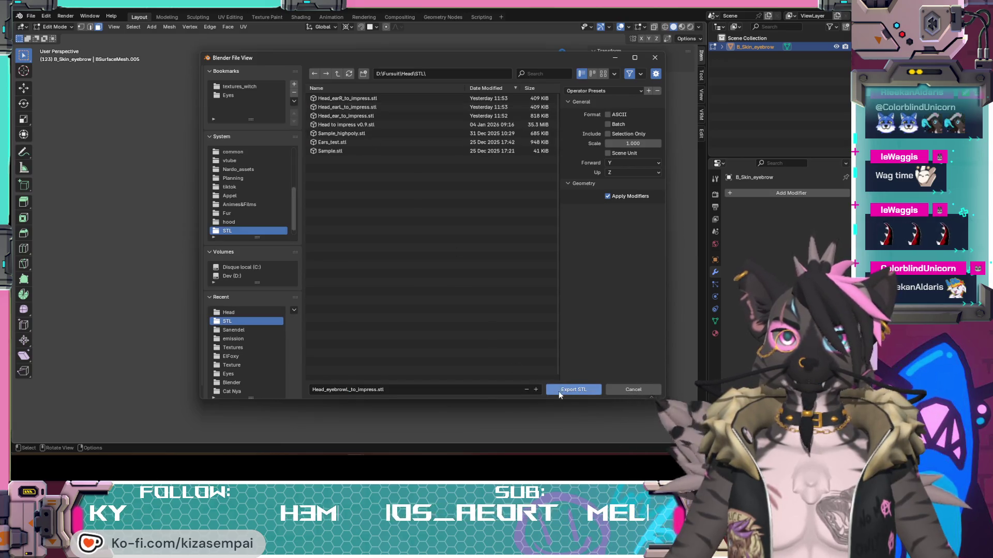
pyautogui.click(558, 392)
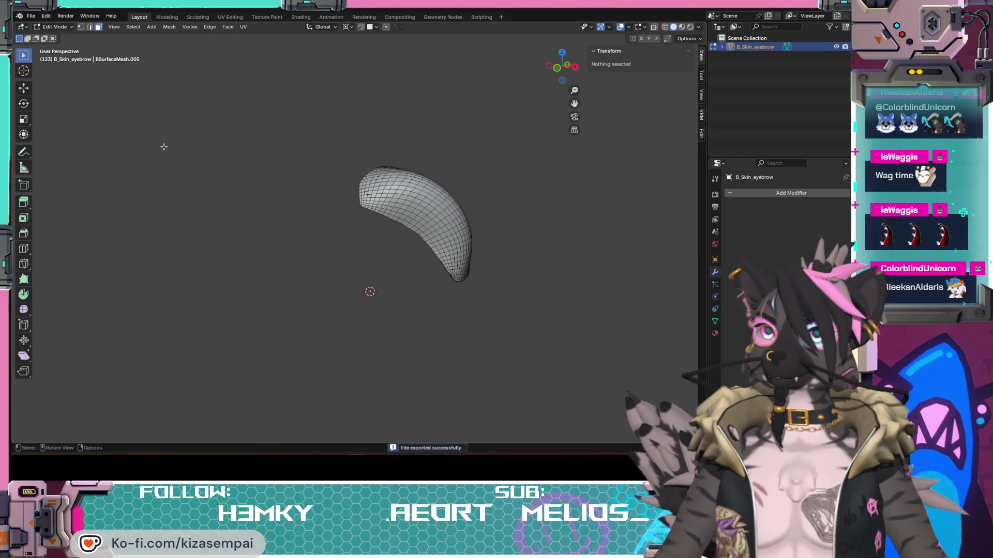
# - Restore the left eyebrow, delete the right one, and export the left piece as its own STL
pyautogui.hotkey('ctrl', 'z')
pyautogui.hotkey('ctrl', 'z')
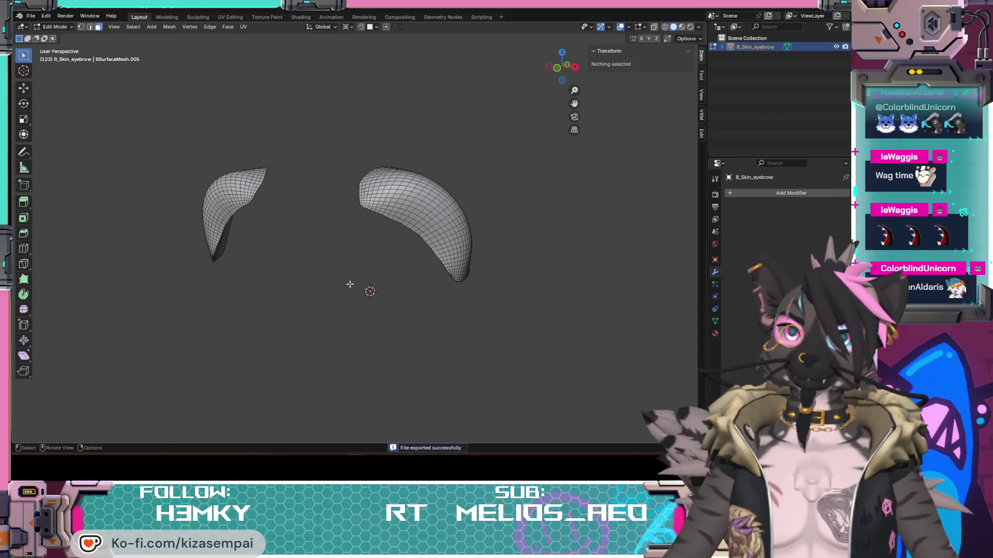
pyautogui.press('l')
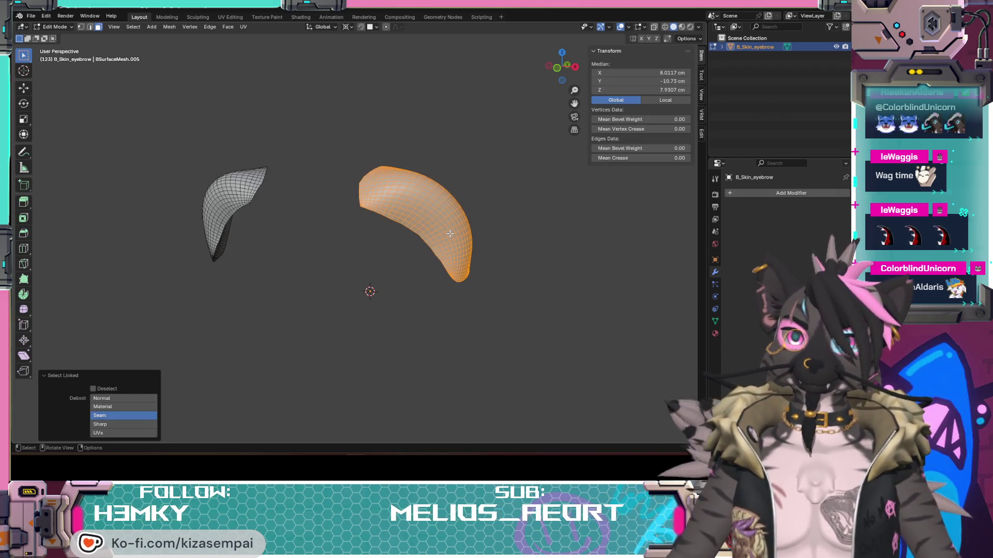
pyautogui.press('x')
pyautogui.click(449, 236)
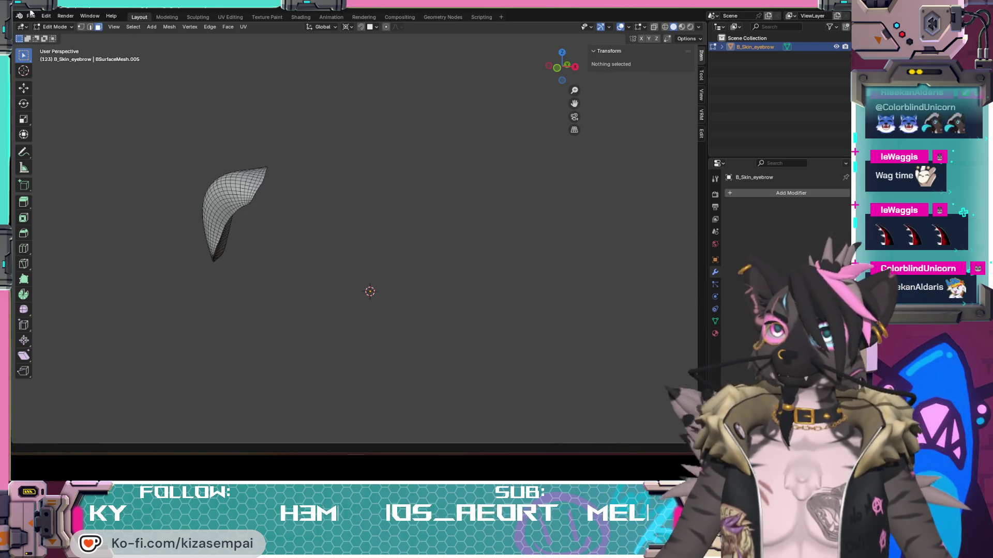
pyautogui.click(31, 16)
pyautogui.moveTo(47, 151)
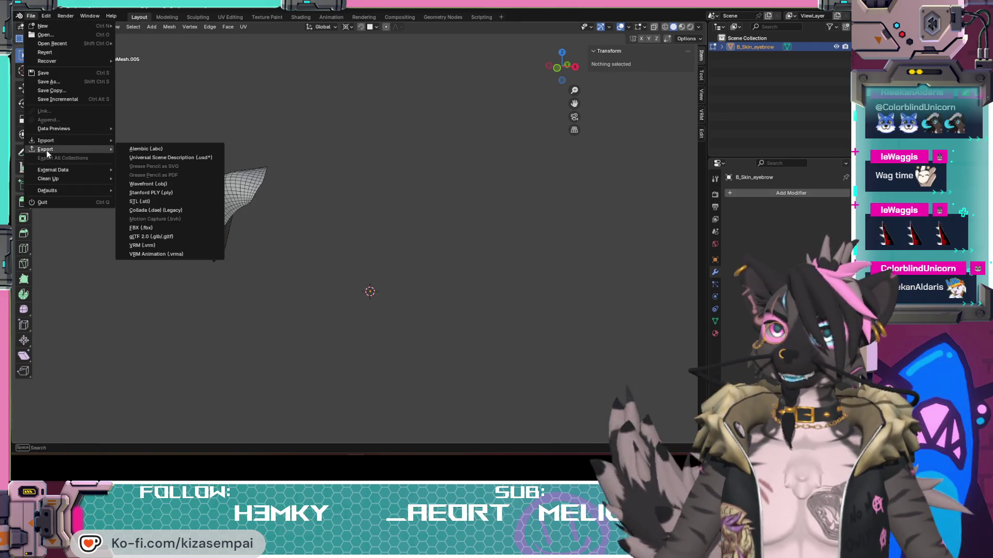
pyautogui.click(150, 200)
pyautogui.click(348, 389)
pyautogui.click(347, 389)
pyautogui.press('BackSpace')
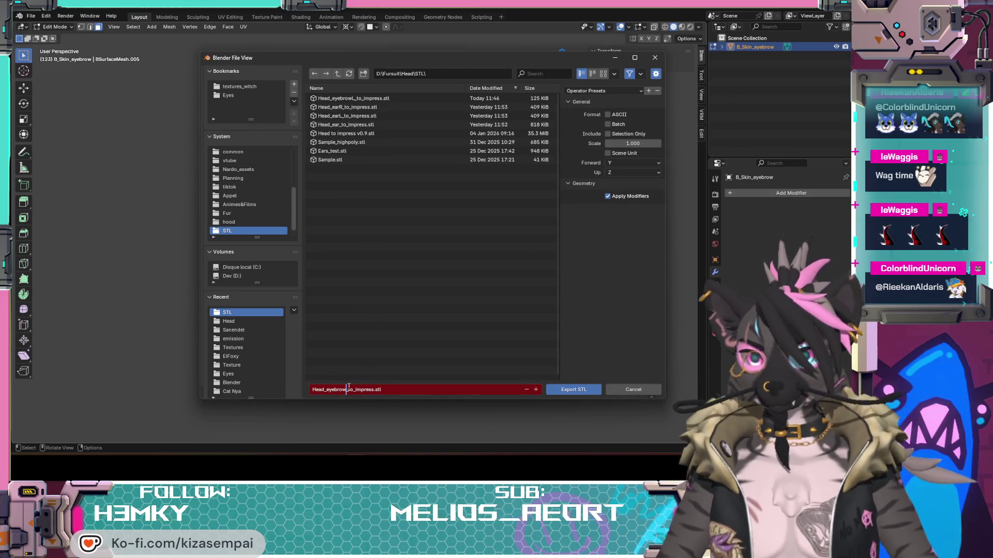
pyautogui.click(568, 391)
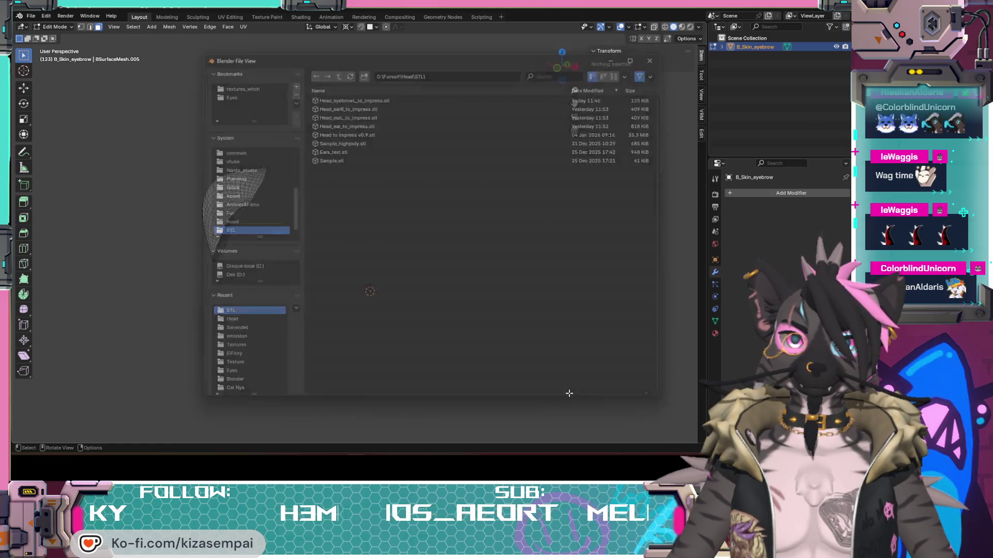
# - Bring back both eyebrow pieces, deselect, save the blend file and switch to ElegooSlicer
pyautogui.hotkey('alt', 'h')
pyautogui.click(390, 317)
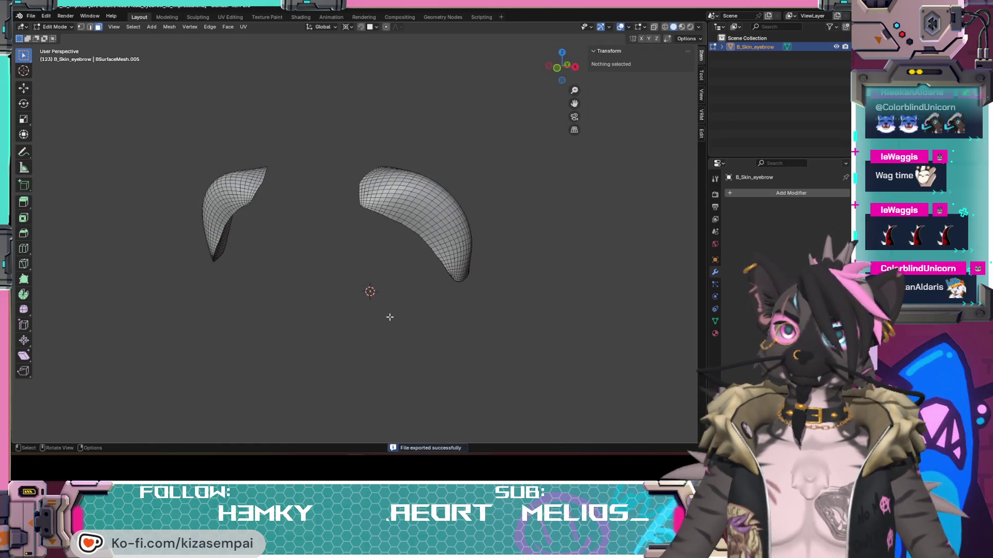
pyautogui.hotkey('ctrl', 's')
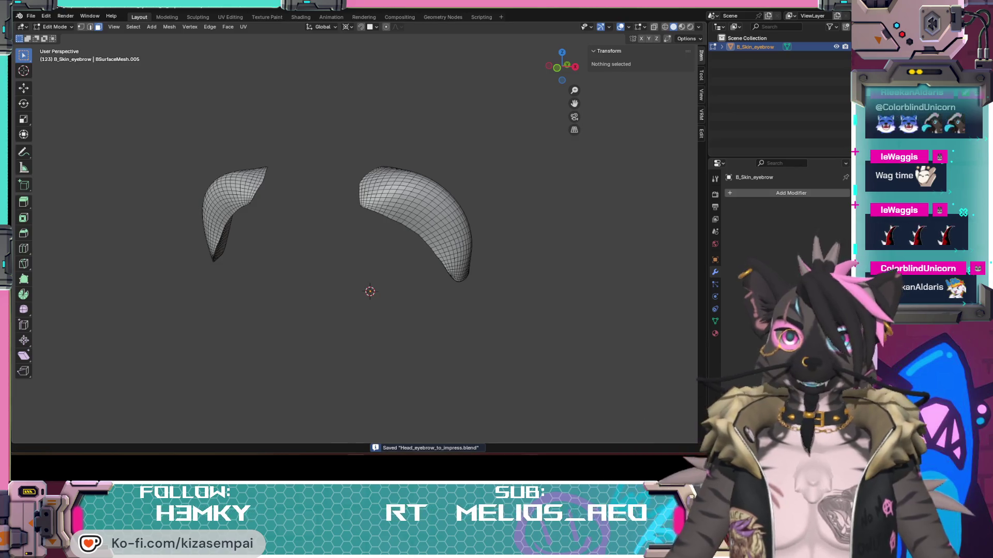
pyautogui.hotkey('alt', 'Tab')
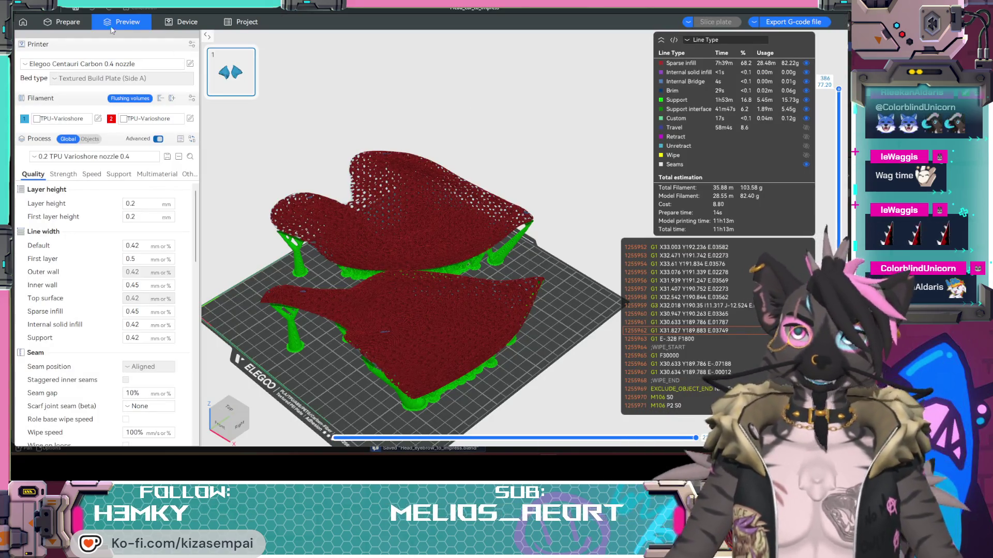
# - Start a new empty project in ElegooSlicer
pyautogui.click(75, 8)
pyautogui.click(67, 20)
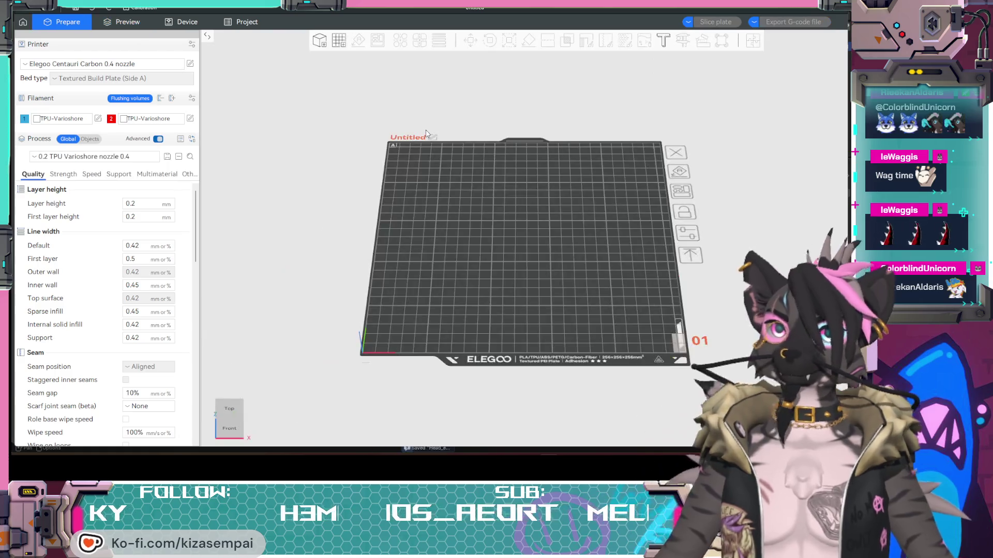
pyautogui.moveTo(317, 284)
pyautogui.mouseDown(button='middle')
pyautogui.moveTo(289, 273)
pyautogui.moveTo(266, 281)
pyautogui.mouseUp(button='middle')
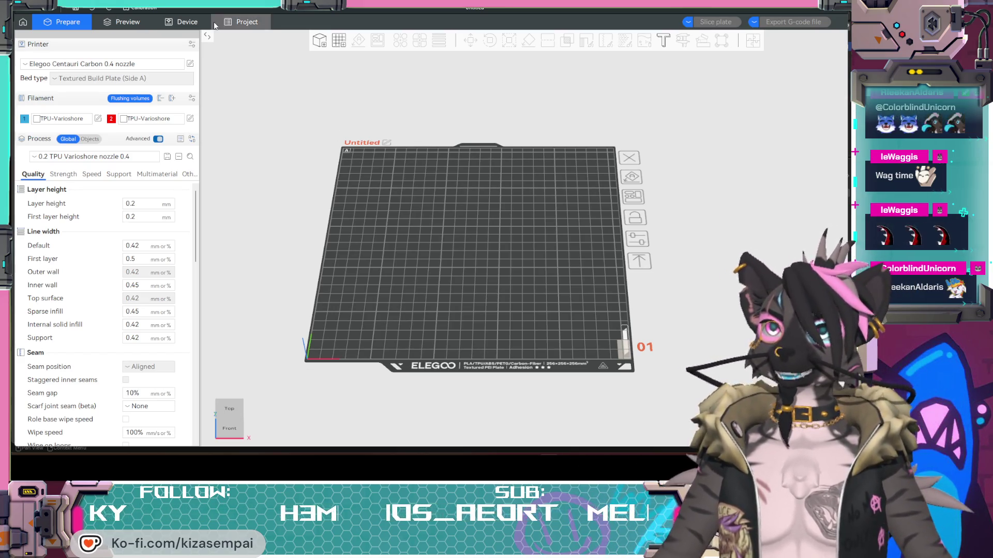
# - Import the left eyebrow STL from the Head STL folder and move it to the plate's right side
pyautogui.click(317, 44)
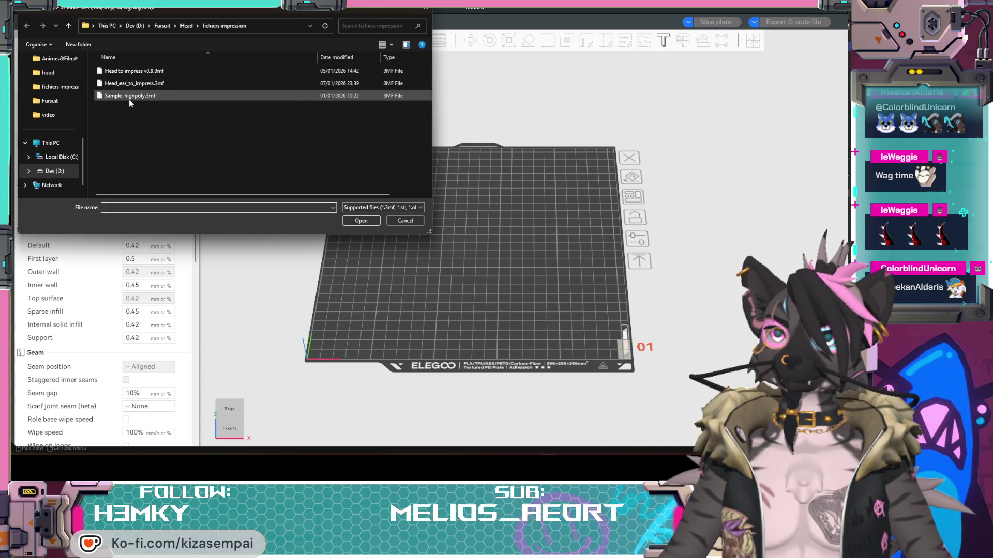
pyautogui.click(427, 9)
pyautogui.hotkey('ctrl', 'i')
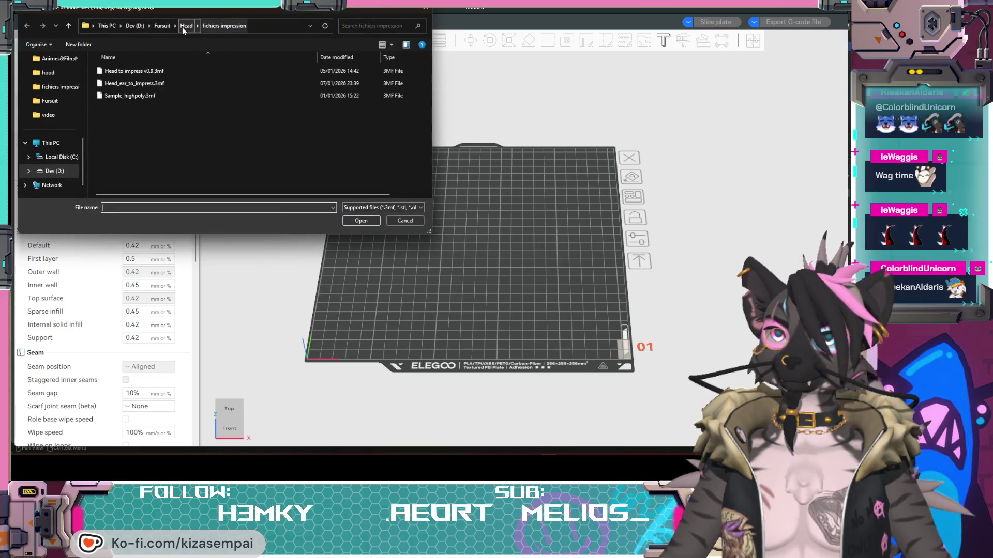
pyautogui.click(187, 26)
pyautogui.doubleClick(115, 85)
pyautogui.click(186, 26)
pyautogui.doubleClick(117, 120)
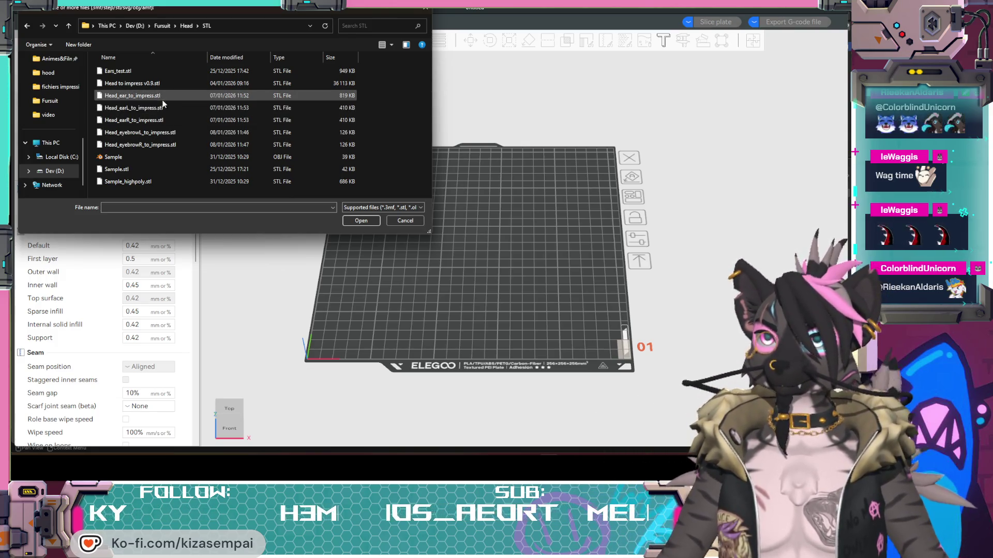
pyautogui.click(160, 132)
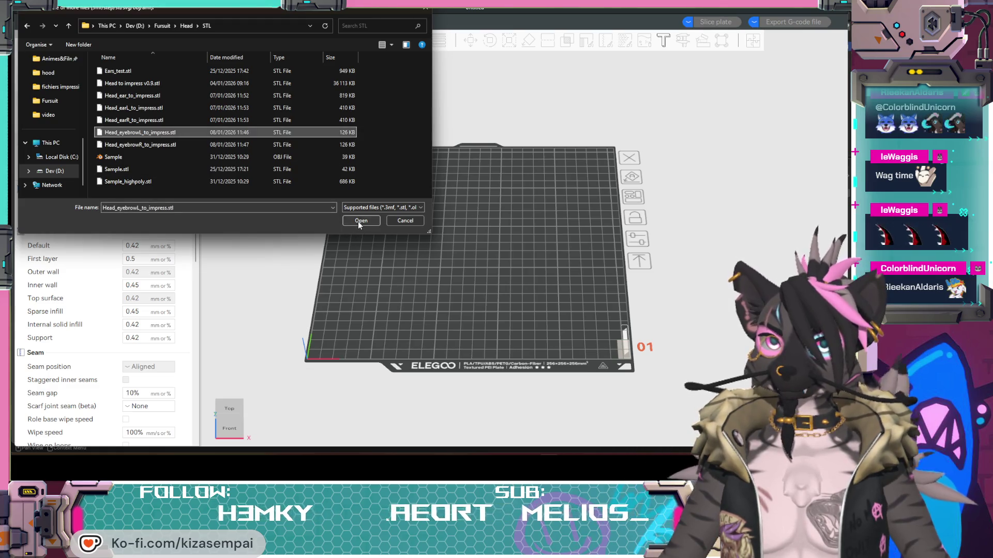
pyautogui.click(359, 221)
pyautogui.click(513, 259)
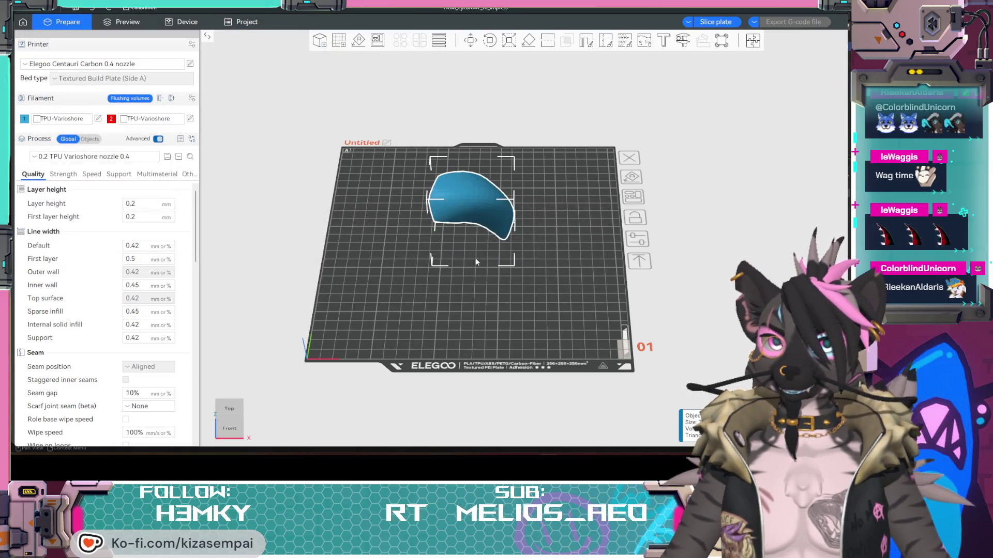
pyautogui.moveTo(498, 226); pyautogui.dragTo(570, 225)
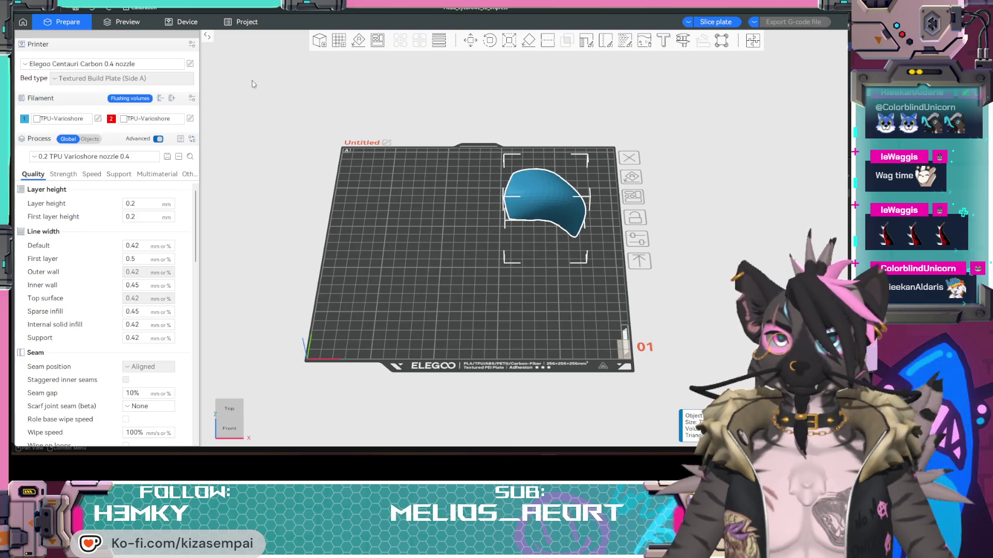
# - Import the second eyebrow STL onto the plate beside the first
pyautogui.click(319, 40)
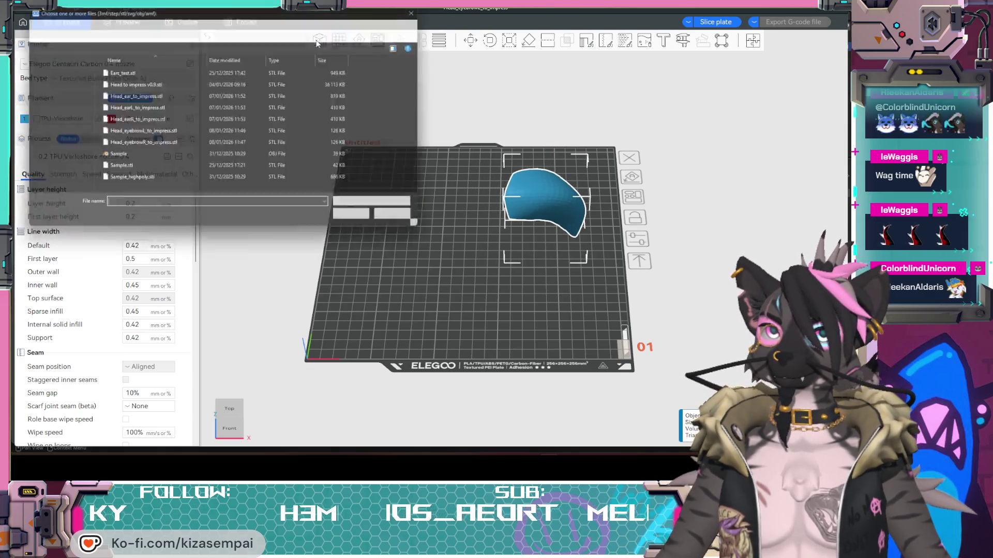
pyautogui.click(367, 220)
pyautogui.click(572, 256)
pyautogui.moveTo(464, 215)
pyautogui.mouseDown()
pyautogui.moveTo(434, 287)
pyautogui.moveTo(464, 253)
pyautogui.moveTo(458, 327)
pyautogui.moveTo(516, 328)
pyautogui.moveTo(453, 334)
pyautogui.moveTo(618, 336)
pyautogui.moveTo(481, 259)
pyautogui.mouseUp()
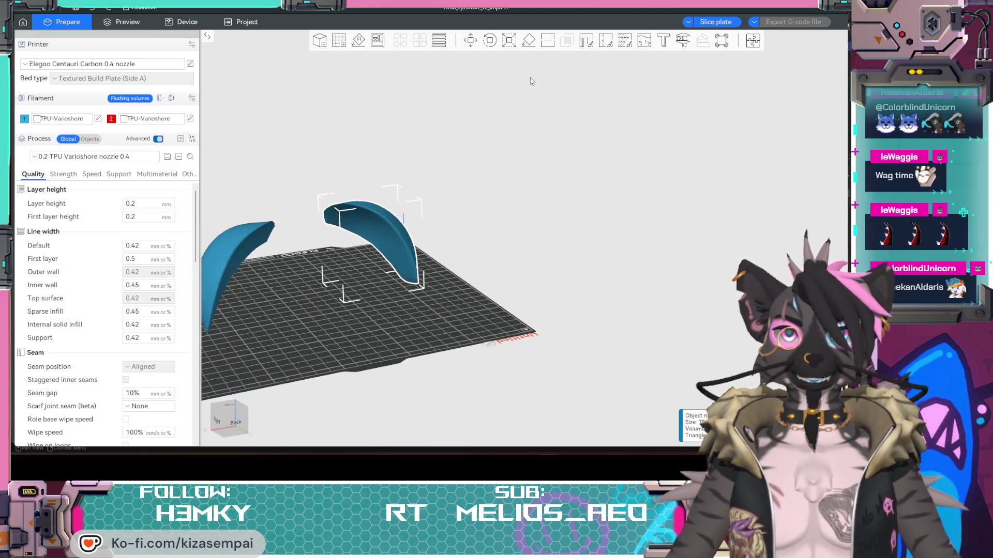
# - Lay both eyebrows flat on the plate using Lay on Face
pyautogui.click(529, 43)
pyautogui.click(312, 218)
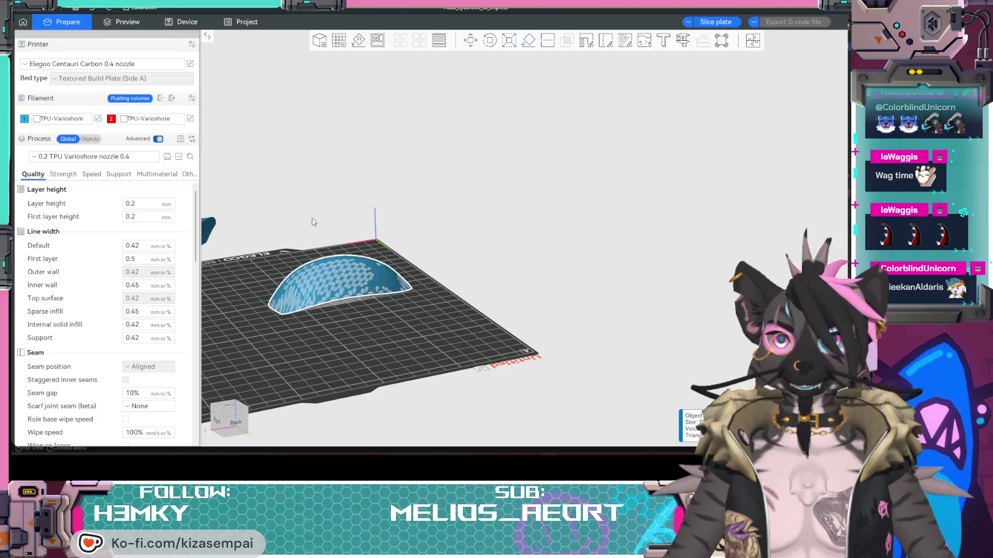
pyautogui.moveTo(445, 279)
pyautogui.mouseDown()
pyautogui.moveTo(473, 287)
pyautogui.moveTo(449, 339)
pyautogui.moveTo(499, 315)
pyautogui.moveTo(549, 332)
pyautogui.moveTo(589, 331)
pyautogui.moveTo(450, 340)
pyautogui.moveTo(424, 328)
pyautogui.moveTo(443, 310)
pyautogui.moveTo(439, 290)
pyautogui.moveTo(436, 338)
pyautogui.mouseUp()
pyautogui.press('1')
pyautogui.press('1')
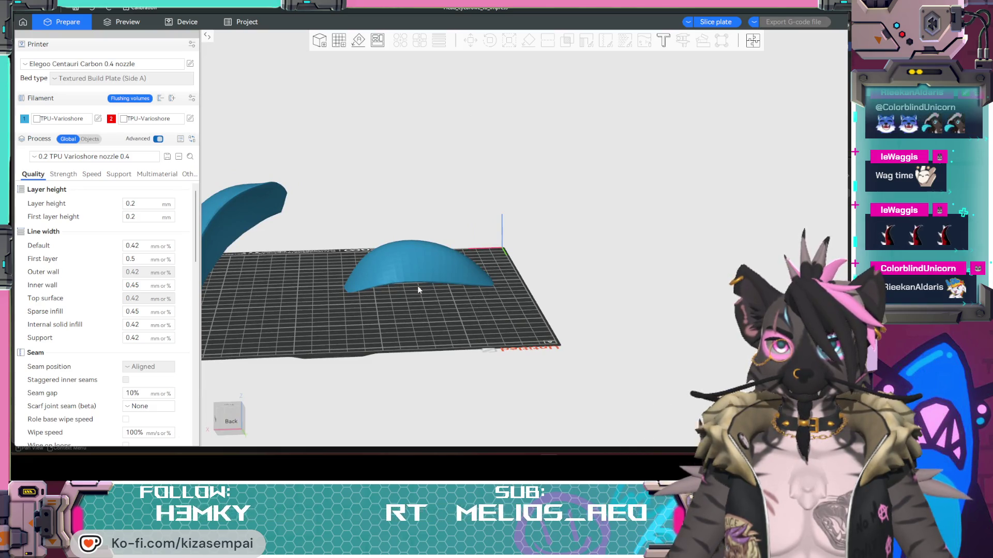
pyautogui.click(249, 210)
pyautogui.click(529, 41)
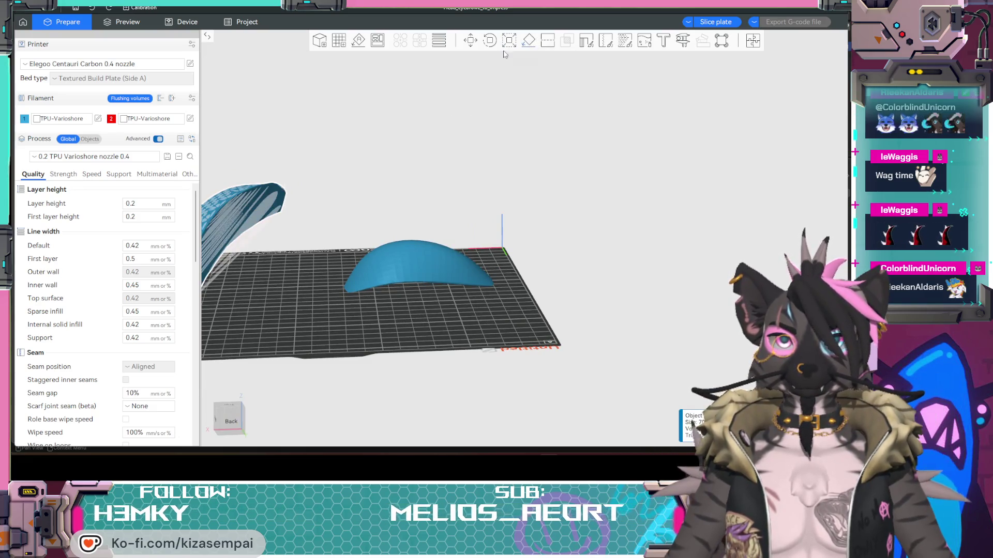
pyautogui.click(246, 222)
pyautogui.click(412, 332)
# - Move the left eyebrow to the upper-left of the plate and spin it around Z
pyautogui.moveTo(412, 332)
pyautogui.mouseDown()
pyautogui.moveTo(521, 305)
pyautogui.moveTo(478, 329)
pyautogui.moveTo(412, 333)
pyautogui.moveTo(545, 261)
pyautogui.moveTo(554, 329)
pyautogui.mouseUp()
pyautogui.moveTo(515, 301)
pyautogui.mouseDown()
pyautogui.moveTo(536, 299)
pyautogui.moveTo(550, 329)
pyautogui.moveTo(368, 150)
pyautogui.moveTo(467, 302)
pyautogui.mouseUp()
pyautogui.click(411, 245)
pyautogui.moveTo(410, 243); pyautogui.dragTo(437, 126)
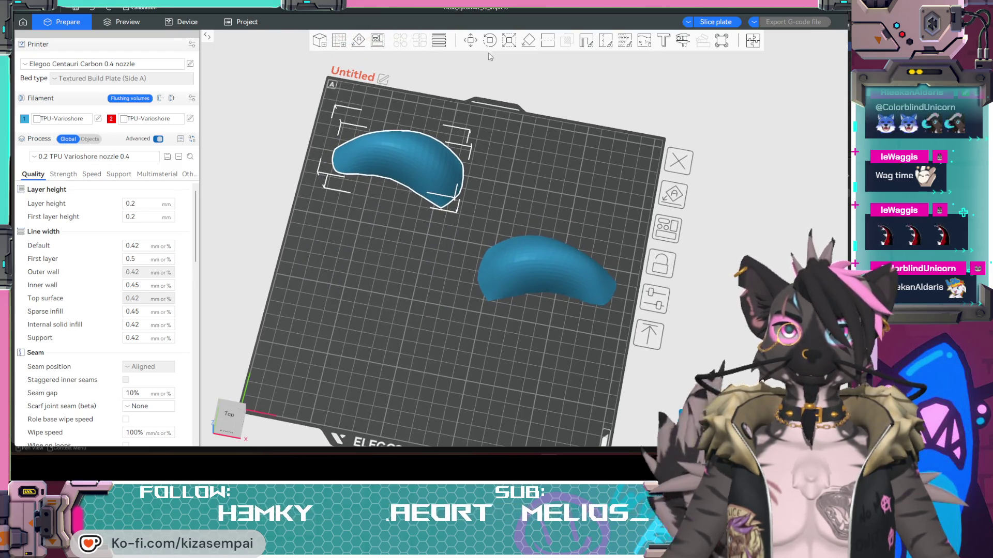
pyautogui.click(490, 41)
pyautogui.moveTo(446, 231)
pyautogui.mouseDown()
pyautogui.moveTo(481, 203)
pyautogui.moveTo(478, 157)
pyautogui.moveTo(455, 127)
pyautogui.moveTo(414, 110)
pyautogui.mouseUp()
pyautogui.moveTo(394, 165)
pyautogui.mouseDown()
pyautogui.moveTo(395, 184)
pyautogui.moveTo(404, 172)
pyautogui.moveTo(404, 181)
pyautogui.mouseUp()
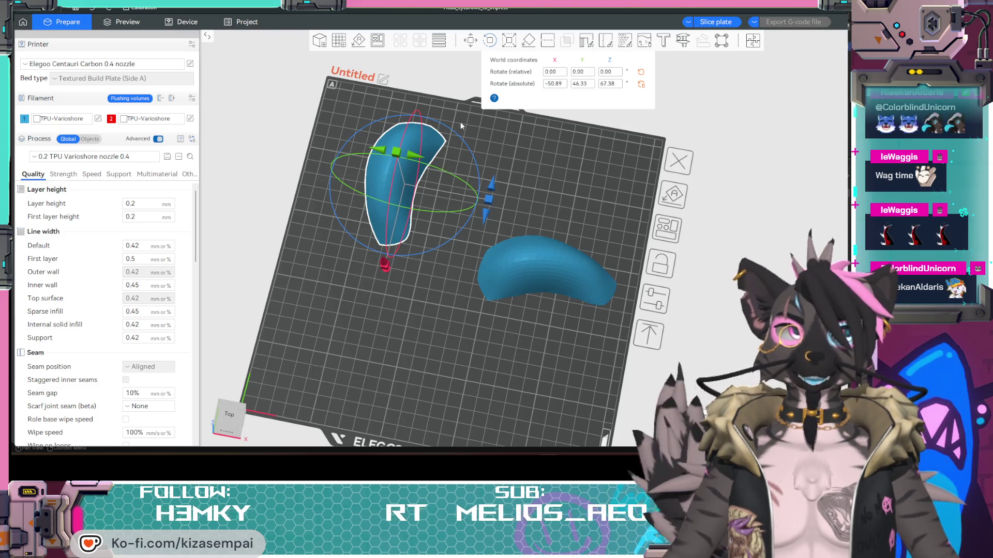
# - Rotate the right eyebrow on its Z ring to mirror the left one
pyautogui.click(517, 259)
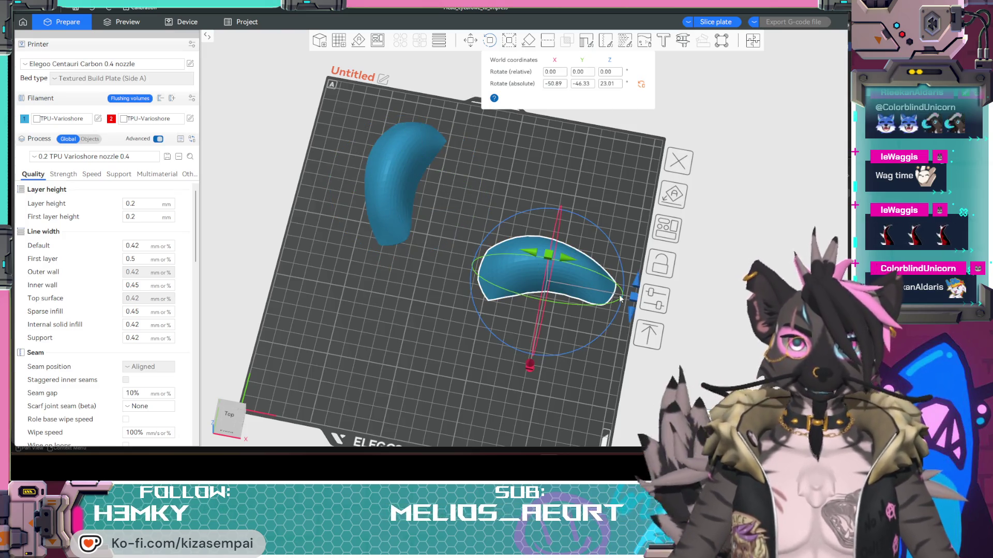
pyautogui.moveTo(617, 295)
pyautogui.mouseDown()
pyautogui.moveTo(639, 309)
pyautogui.moveTo(506, 354)
pyautogui.moveTo(569, 356)
pyautogui.mouseUp()
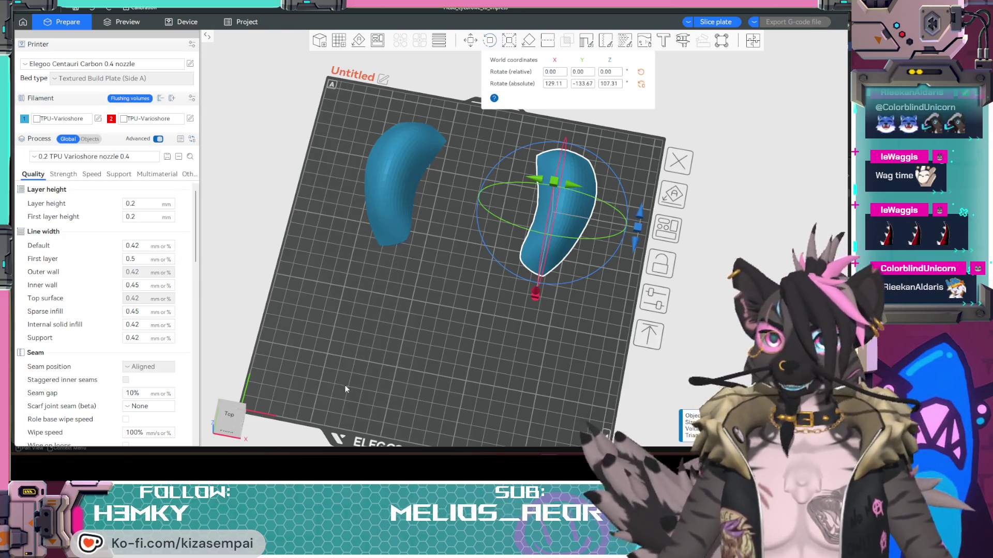
pyautogui.moveTo(491, 343)
pyautogui.mouseDown()
pyautogui.moveTo(512, 364)
pyautogui.moveTo(452, 331)
pyautogui.moveTo(432, 355)
pyautogui.moveTo(441, 361)
pyautogui.moveTo(406, 379)
pyautogui.moveTo(423, 350)
pyautogui.moveTo(373, 352)
pyautogui.moveTo(501, 362)
pyautogui.moveTo(488, 378)
pyautogui.moveTo(507, 386)
pyautogui.moveTo(571, 352)
pyautogui.moveTo(536, 355)
pyautogui.moveTo(534, 346)
pyautogui.moveTo(488, 370)
pyautogui.moveTo(555, 355)
pyautogui.mouseUp()
pyautogui.click(649, 320)
# - Review the first TPU filament's material settings, then close them
pyautogui.click(98, 118)
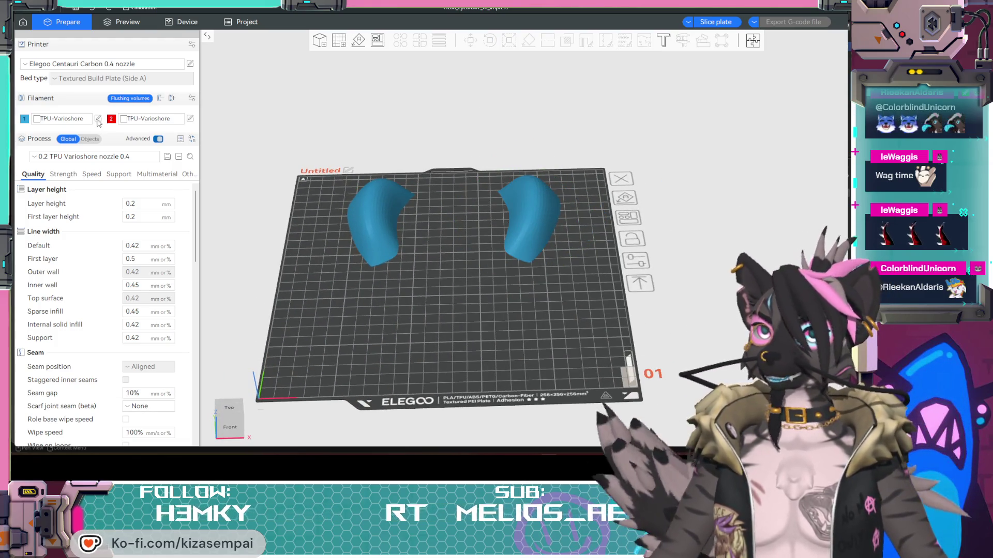
pyautogui.scroll(-5, 490, 239)
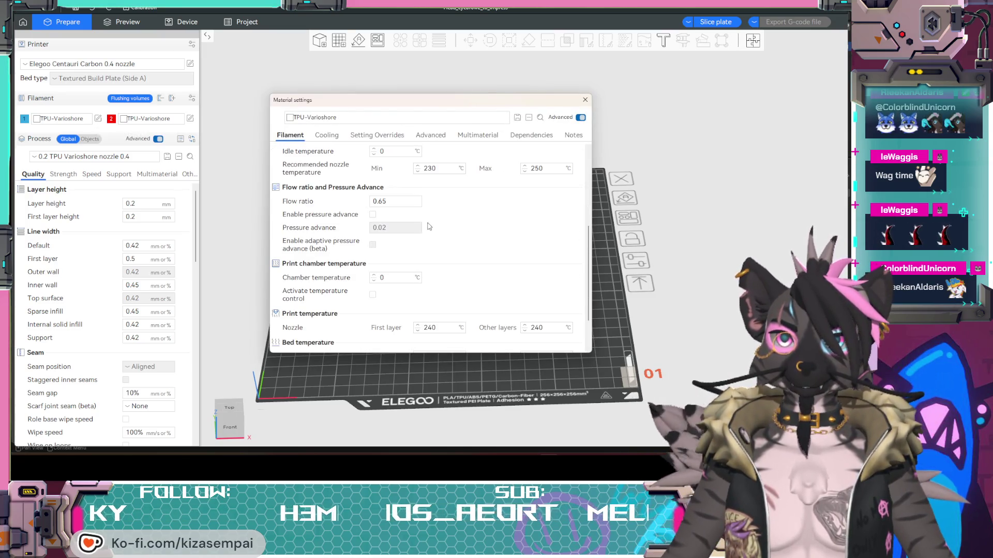
pyautogui.scroll(-2, 506, 255)
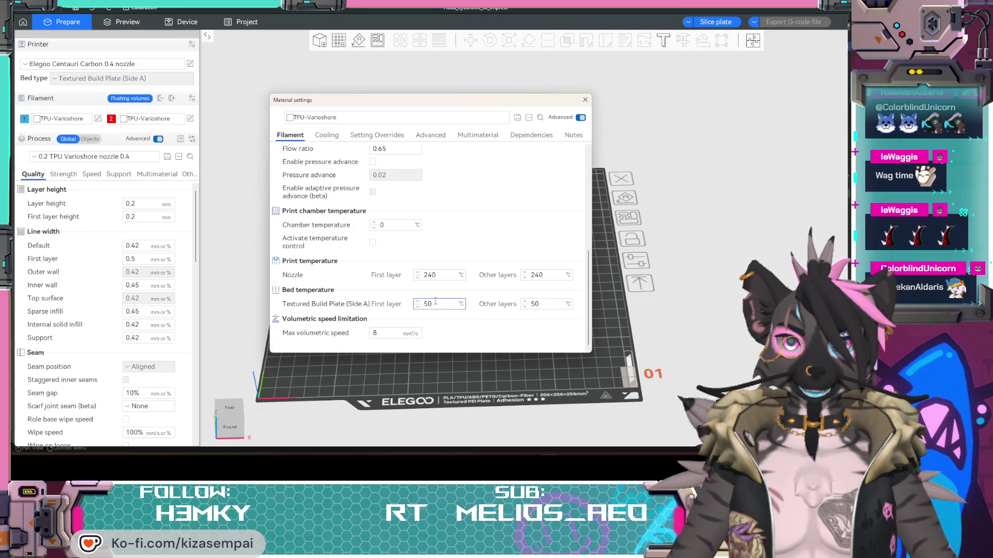
pyautogui.press('Escape')
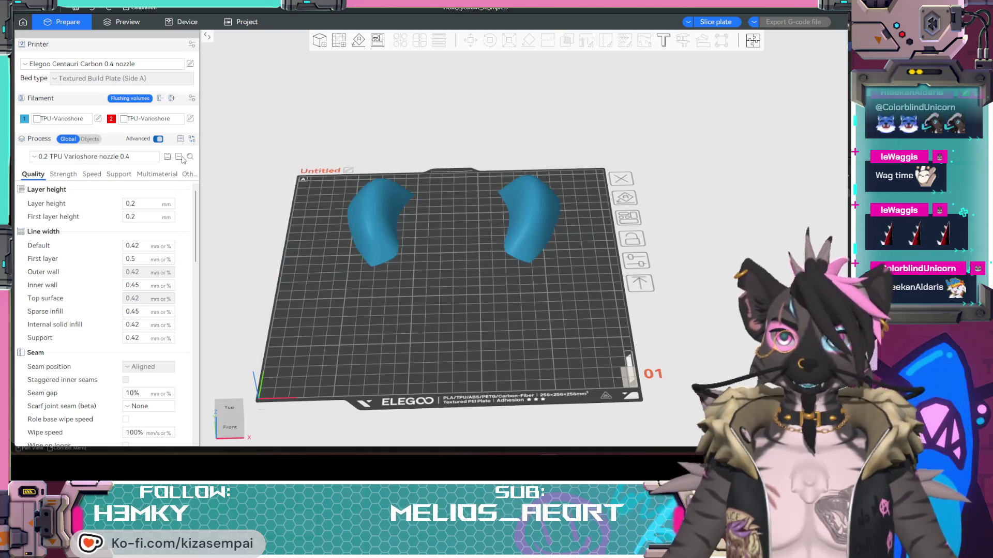
# - Check Strength (0 walls, 15% gyroid), Quality (0.2 mm layers) and tree-support settings
pyautogui.click(64, 175)
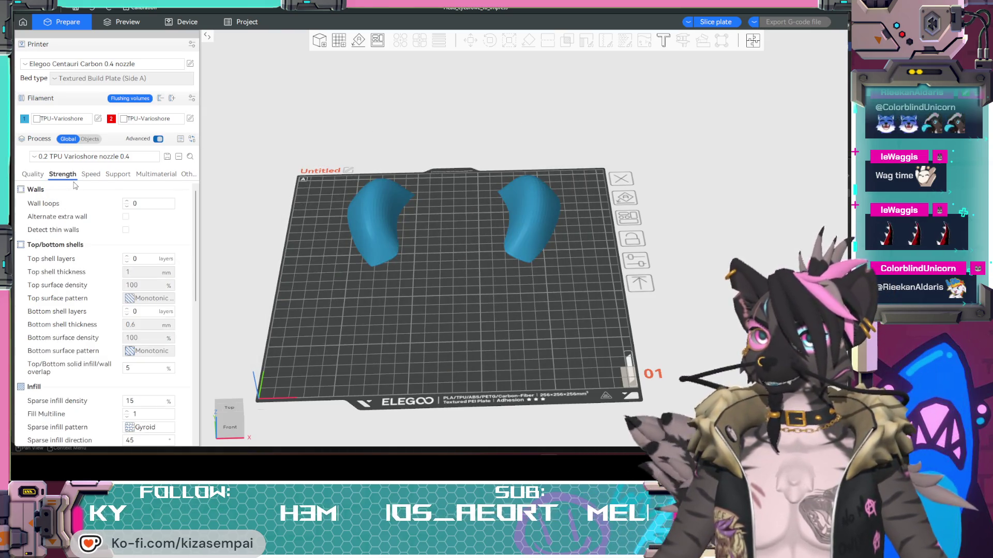
pyautogui.scroll(-5, 127, 341)
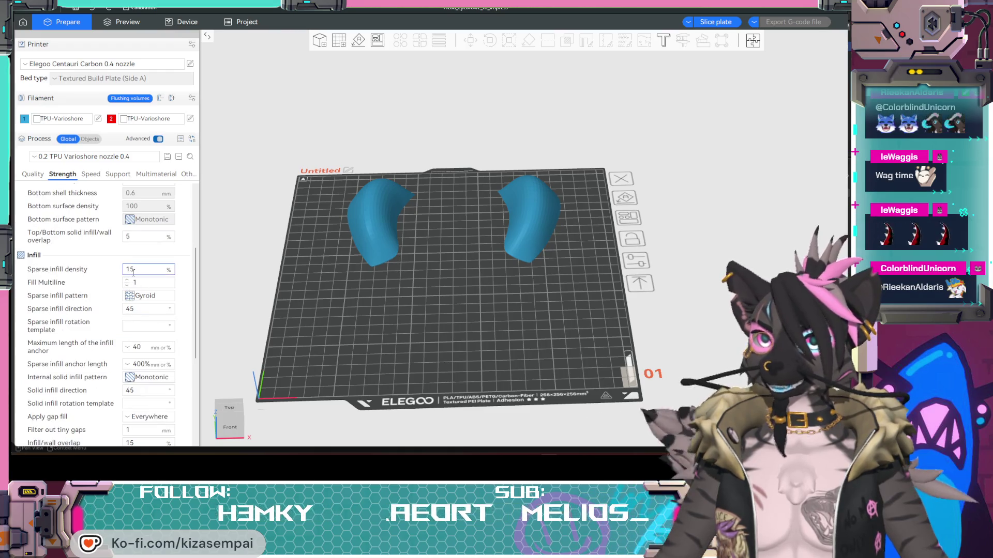
pyautogui.scroll(-3, 134, 276)
pyautogui.scroll(-4, 113, 290)
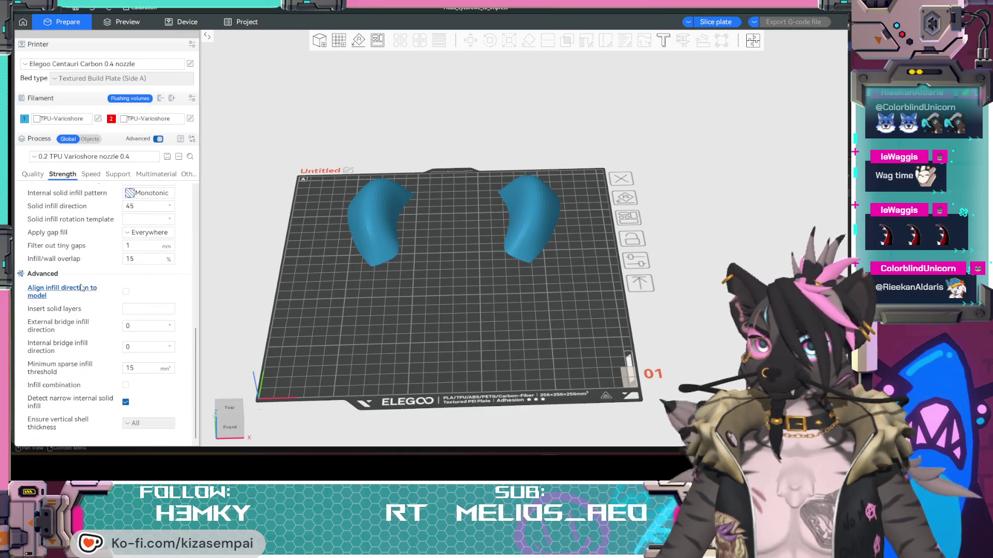
pyautogui.scroll(10, 100, 300)
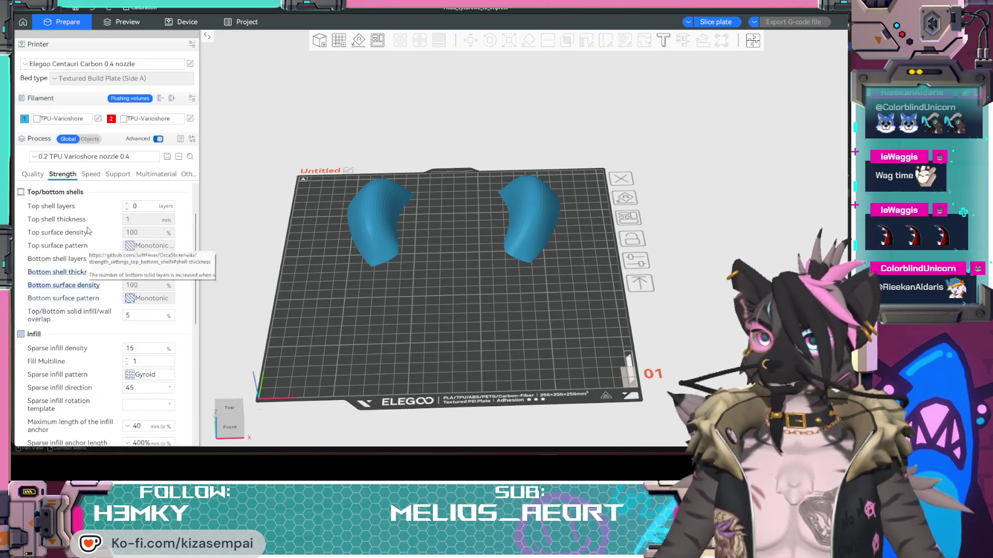
pyautogui.click(32, 175)
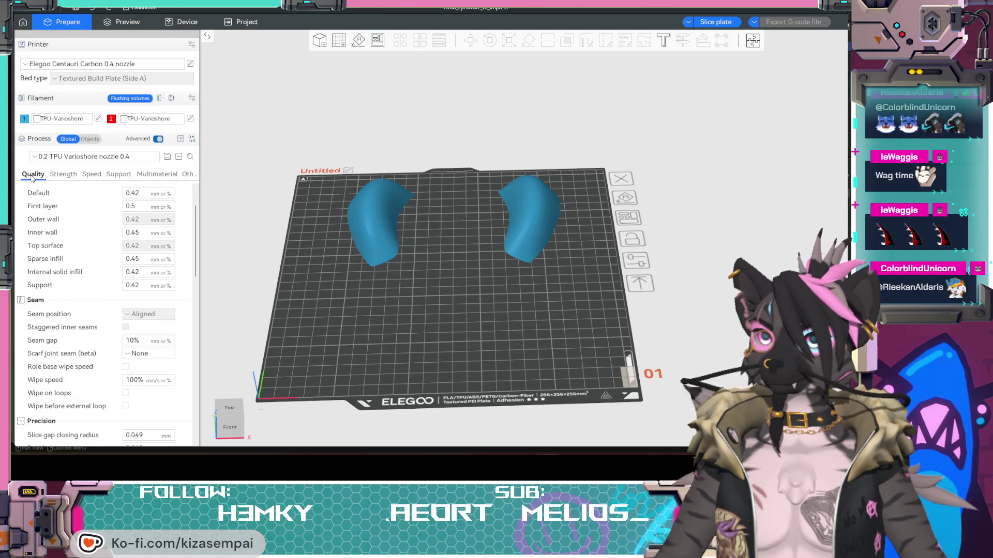
pyautogui.click(118, 174)
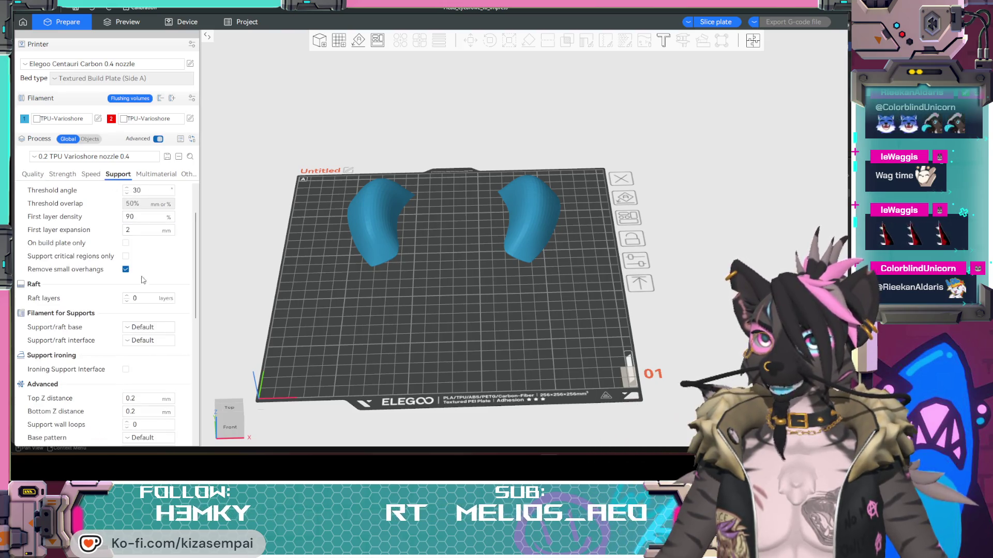
pyautogui.scroll(2, 150, 230)
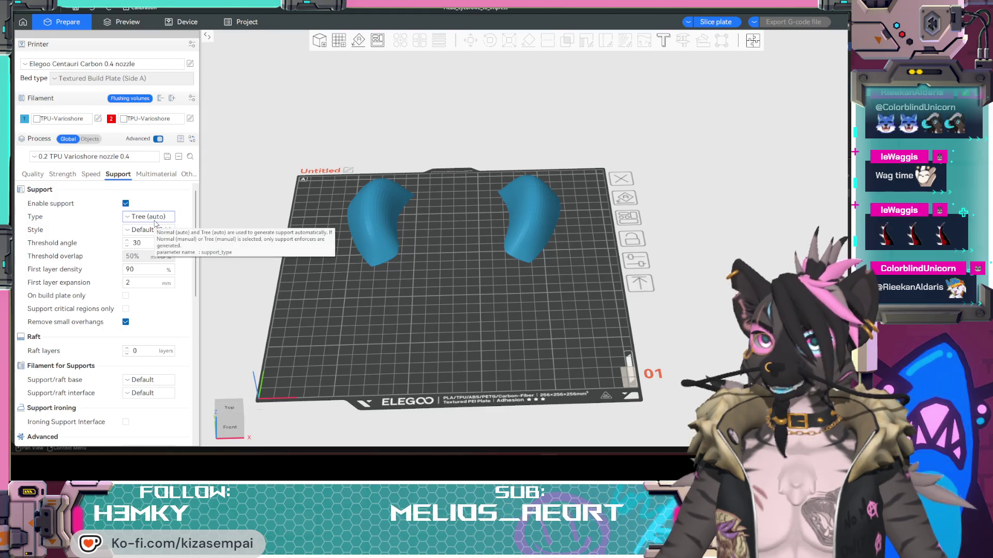
# - Slice both eyebrows, inspect the tree supports and 2h33m estimate, then return to Prepare
pyautogui.click(717, 23)
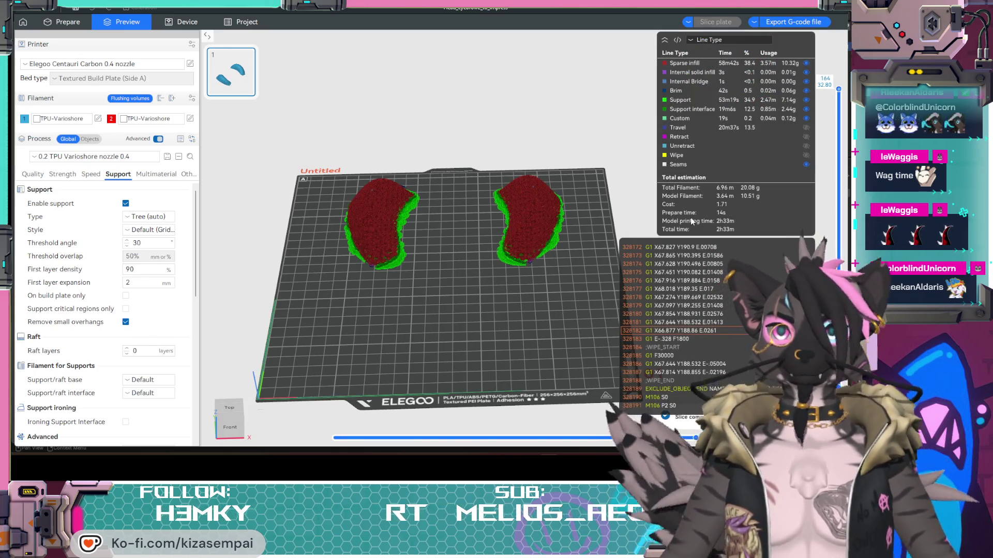
pyautogui.moveTo(442, 249)
pyautogui.mouseDown()
pyautogui.moveTo(453, 262)
pyautogui.moveTo(411, 341)
pyautogui.moveTo(398, 310)
pyautogui.moveTo(374, 334)
pyautogui.moveTo(454, 365)
pyautogui.moveTo(386, 364)
pyautogui.moveTo(472, 329)
pyautogui.moveTo(677, 192)
pyautogui.moveTo(300, 259)
pyautogui.moveTo(393, 285)
pyautogui.mouseUp()
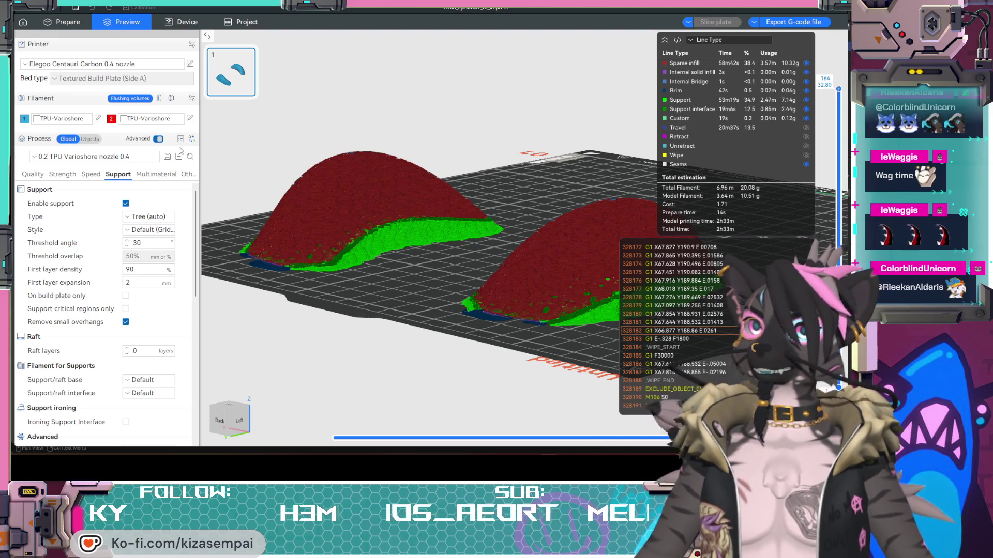
pyautogui.click(69, 21)
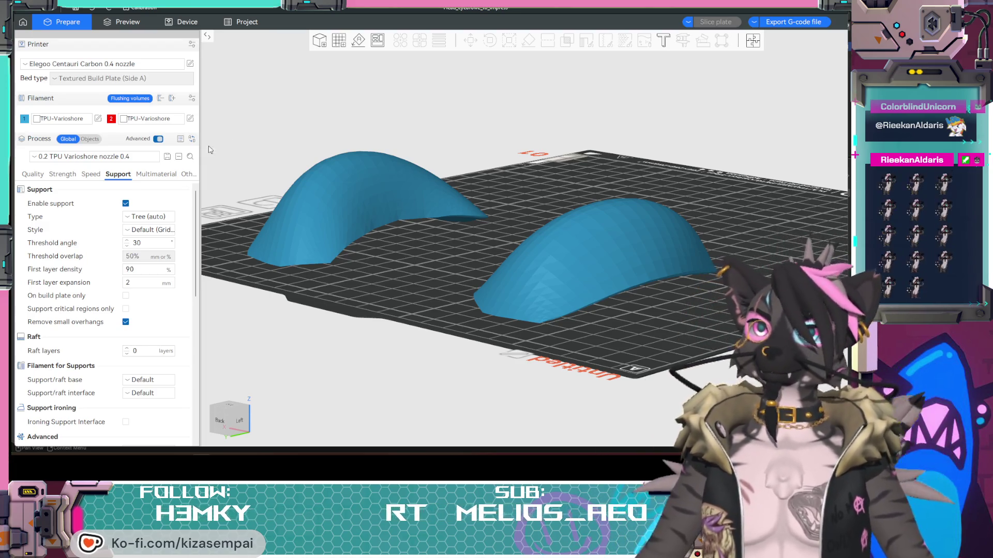
# - Set sparse infill density to 20% on the Strength tab, keeping gyroid infill
pyautogui.click(63, 175)
pyautogui.scroll(-5, 73, 310)
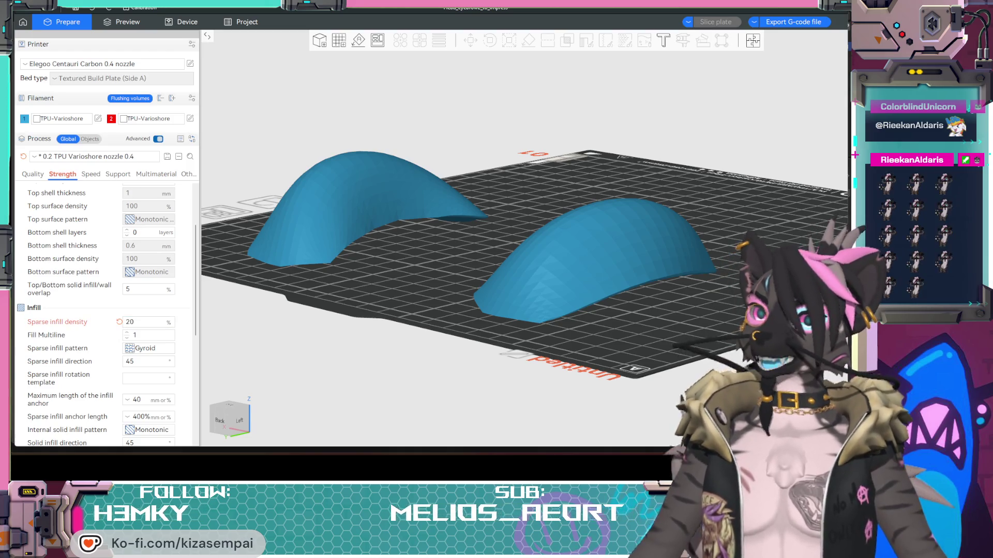
pyautogui.press('super')
pyautogui.press('super')
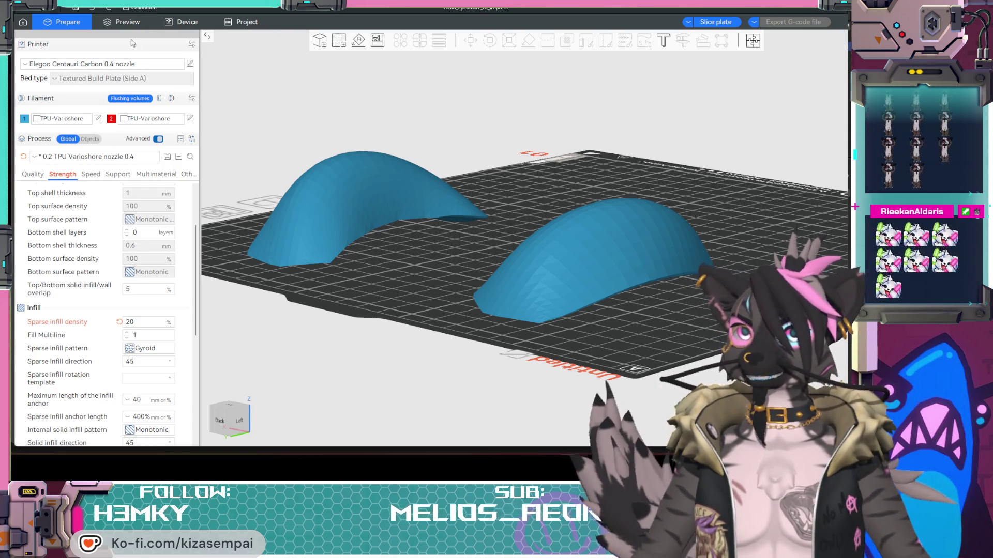
pyautogui.click(706, 25)
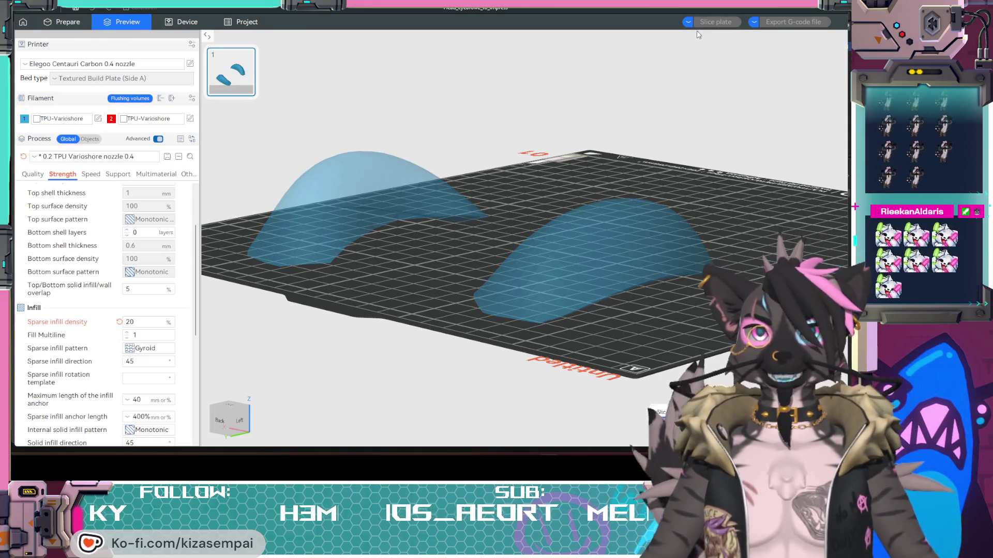
pyautogui.scroll(10, 337, 197)
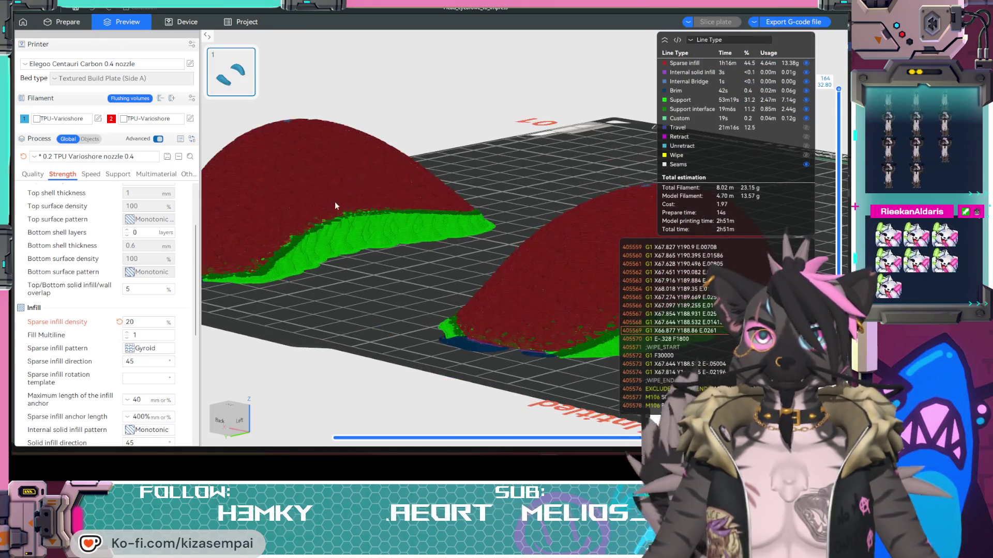
pyautogui.moveTo(281, 217)
pyautogui.mouseDown()
pyautogui.moveTo(434, 261)
pyautogui.moveTo(419, 261)
pyautogui.moveTo(361, 91)
pyautogui.mouseUp()
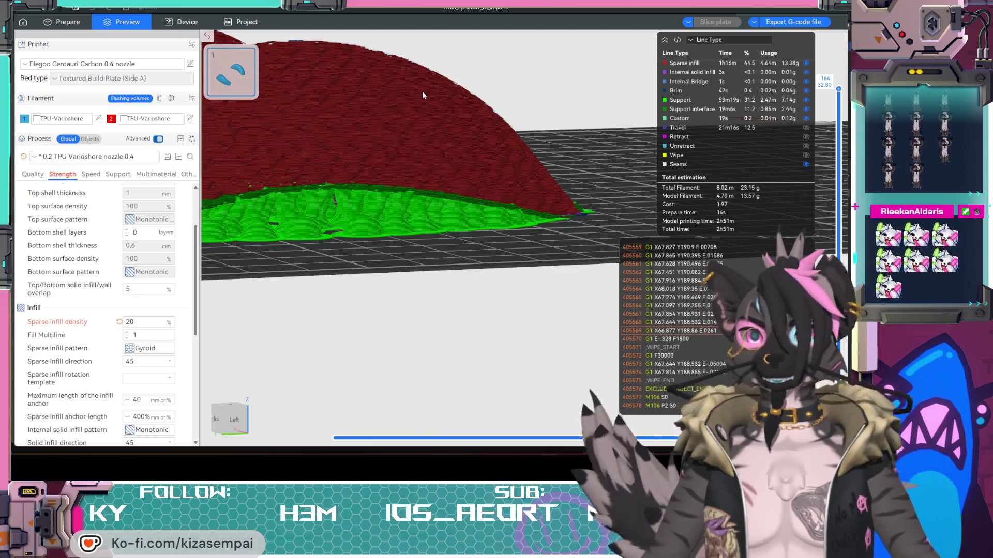
pyautogui.moveTo(426, 210)
pyautogui.mouseDown()
pyautogui.moveTo(458, 251)
pyautogui.moveTo(448, 252)
pyautogui.moveTo(405, 178)
pyautogui.mouseUp()
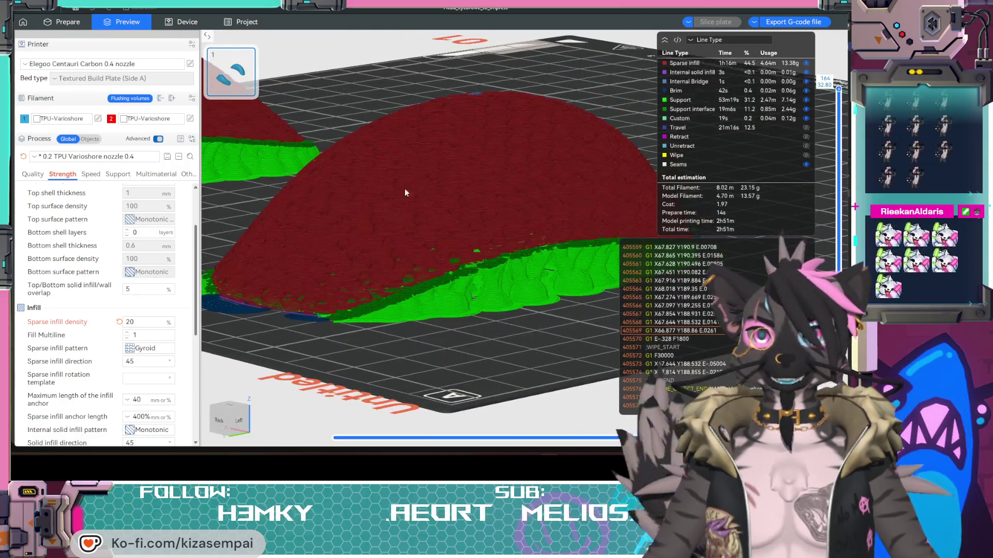
pyautogui.moveTo(415, 225)
pyautogui.mouseDown()
pyautogui.moveTo(448, 288)
pyautogui.moveTo(443, 277)
pyautogui.moveTo(459, 284)
pyautogui.mouseUp()
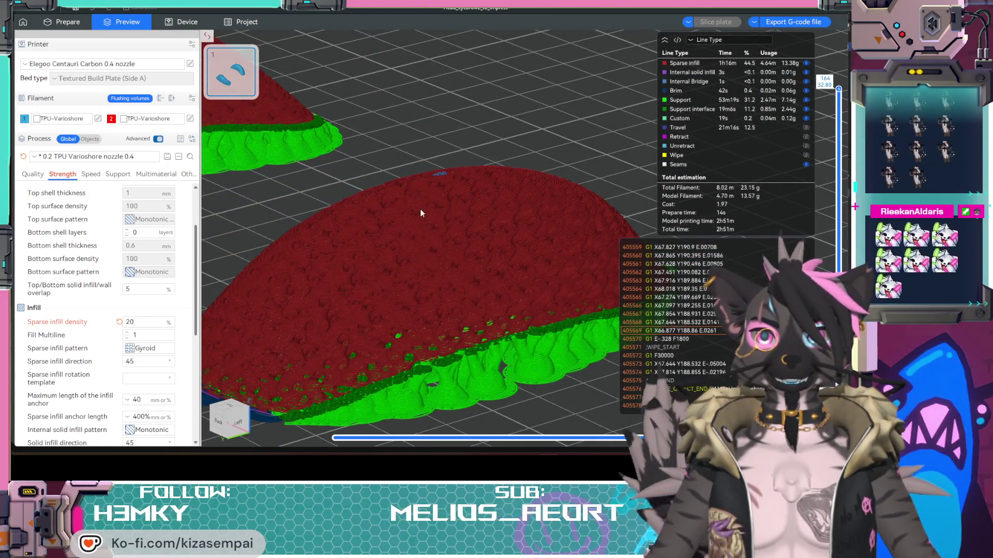
pyautogui.moveTo(459, 284)
pyautogui.mouseDown()
pyautogui.moveTo(473, 282)
pyautogui.moveTo(437, 283)
pyautogui.mouseUp()
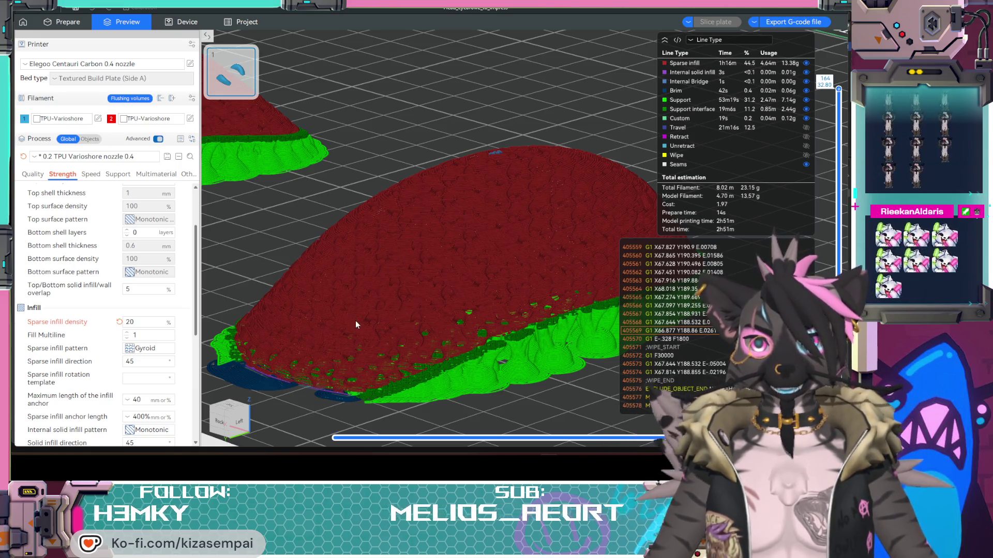
pyautogui.scroll(2, 438, 345)
pyautogui.moveTo(439, 346)
pyautogui.mouseDown()
pyautogui.moveTo(399, 309)
pyautogui.moveTo(354, 195)
pyautogui.mouseUp()
pyautogui.moveTo(376, 299)
pyautogui.mouseDown()
pyautogui.moveTo(421, 328)
pyautogui.moveTo(351, 234)
pyautogui.mouseUp()
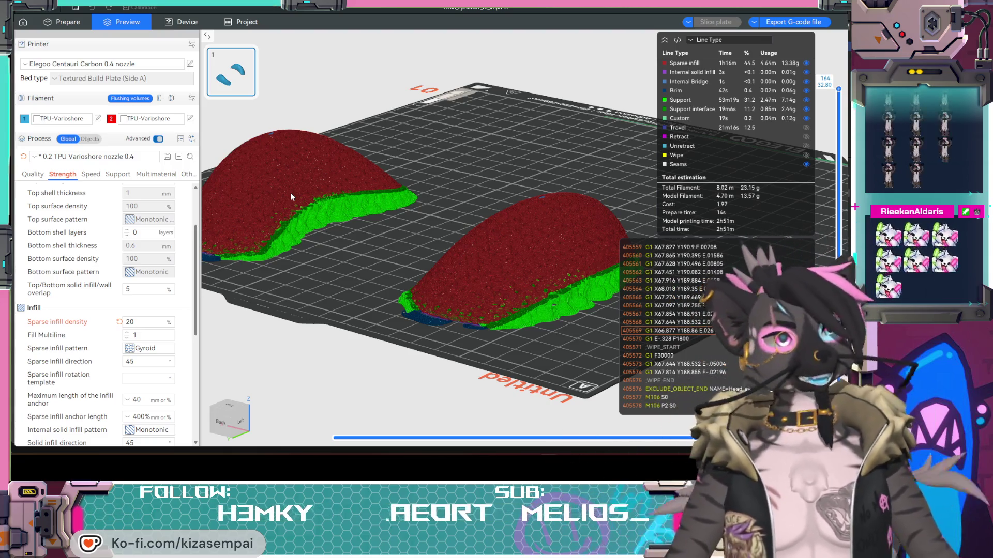
pyautogui.moveTo(353, 263)
pyautogui.mouseDown()
pyautogui.moveTo(279, 277)
pyautogui.moveTo(348, 260)
pyautogui.moveTo(328, 262)
pyautogui.moveTo(364, 239)
pyautogui.moveTo(421, 262)
pyautogui.moveTo(408, 260)
pyautogui.mouseUp()
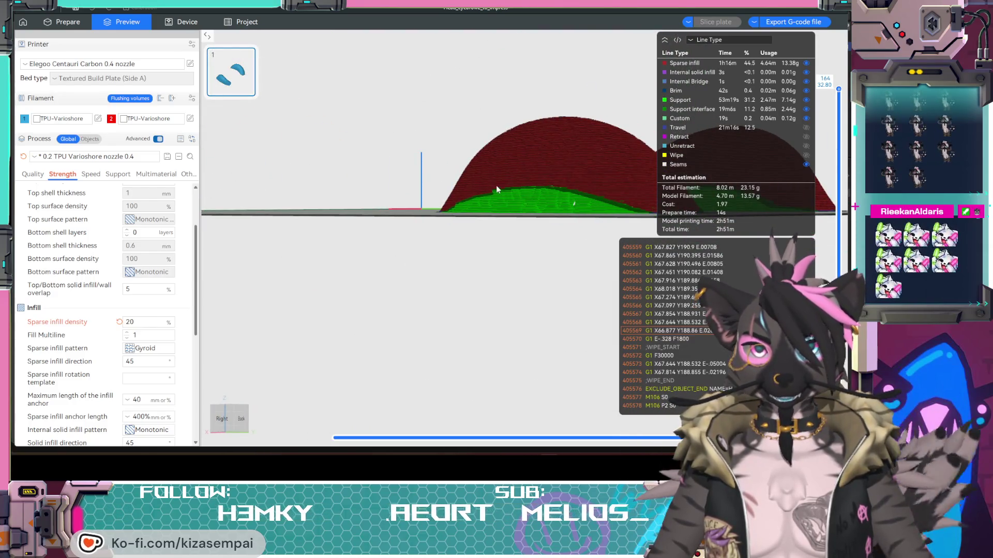
pyautogui.moveTo(495, 232); pyautogui.dragTo(434, 241)
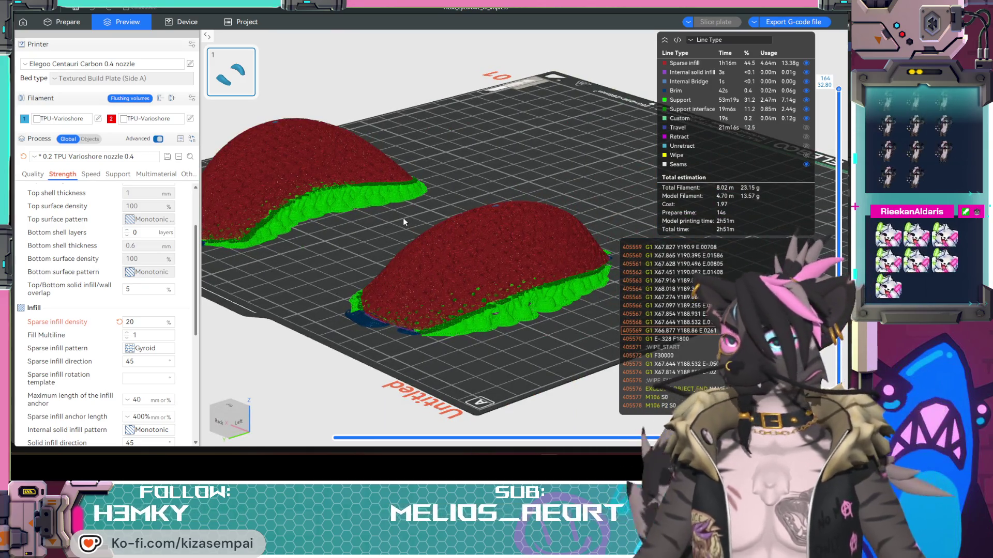
pyautogui.click(118, 174)
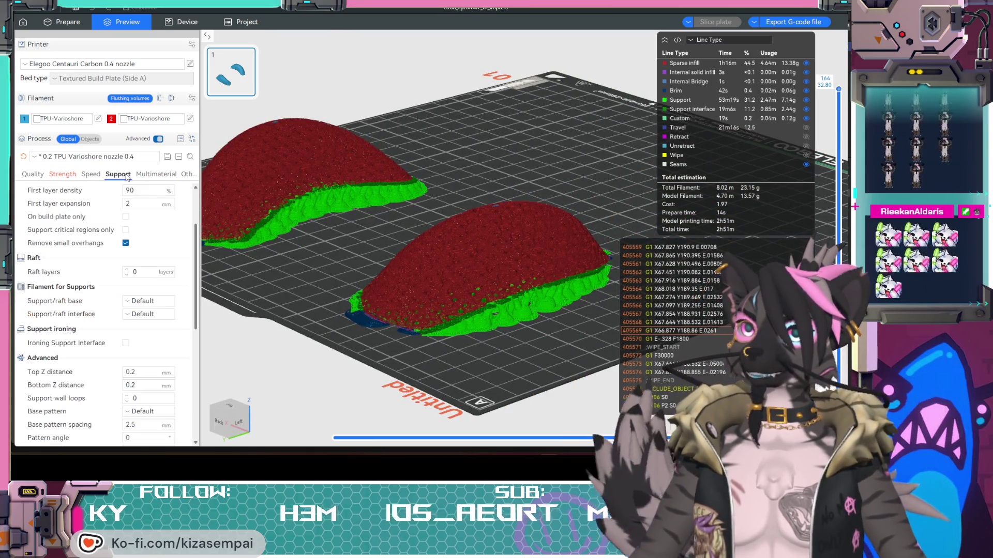
pyautogui.scroll(1, 169, 252)
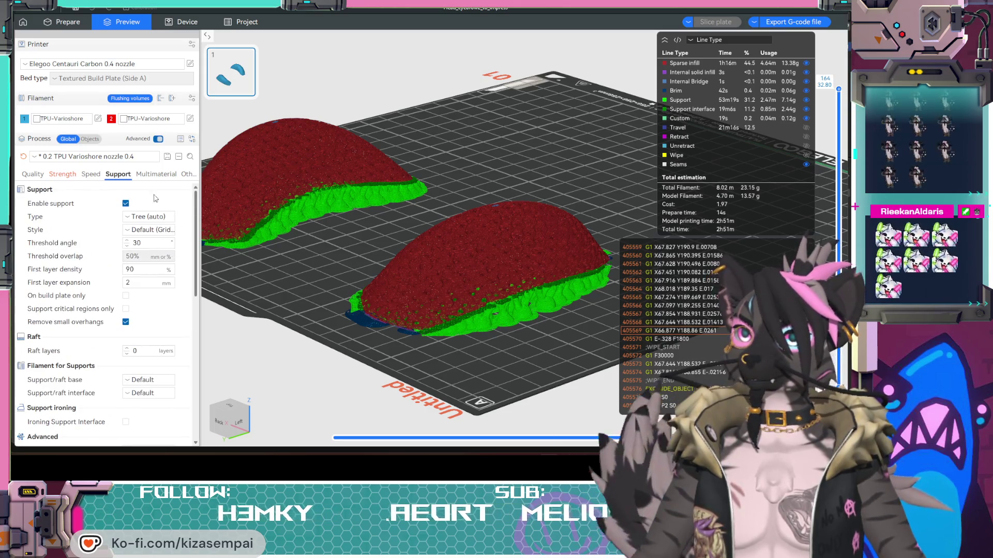
pyautogui.click(62, 176)
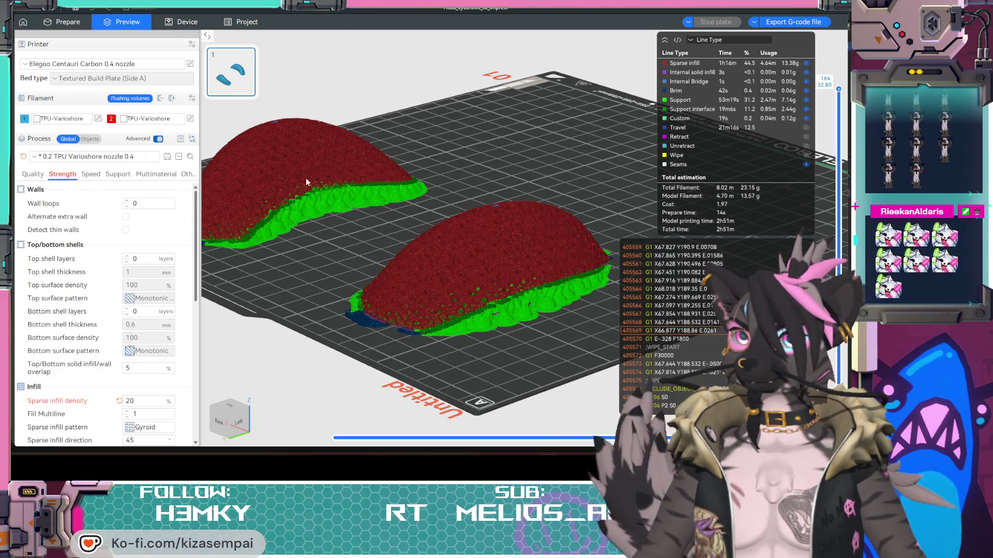
pyautogui.moveTo(349, 283)
pyautogui.mouseDown()
pyautogui.moveTo(300, 280)
pyautogui.moveTo(320, 269)
pyautogui.mouseUp()
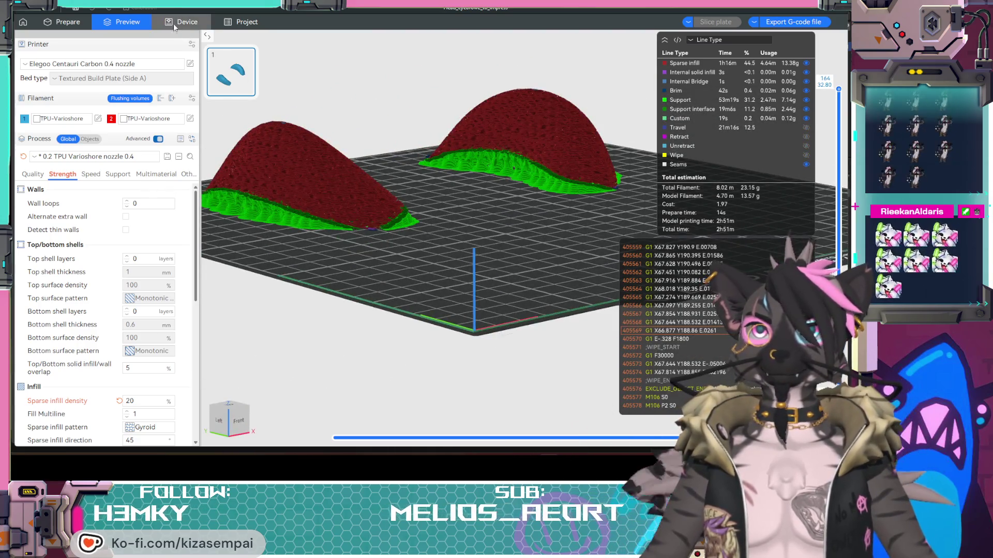
pyautogui.click(176, 23)
pyautogui.scroll(3, 414, 151)
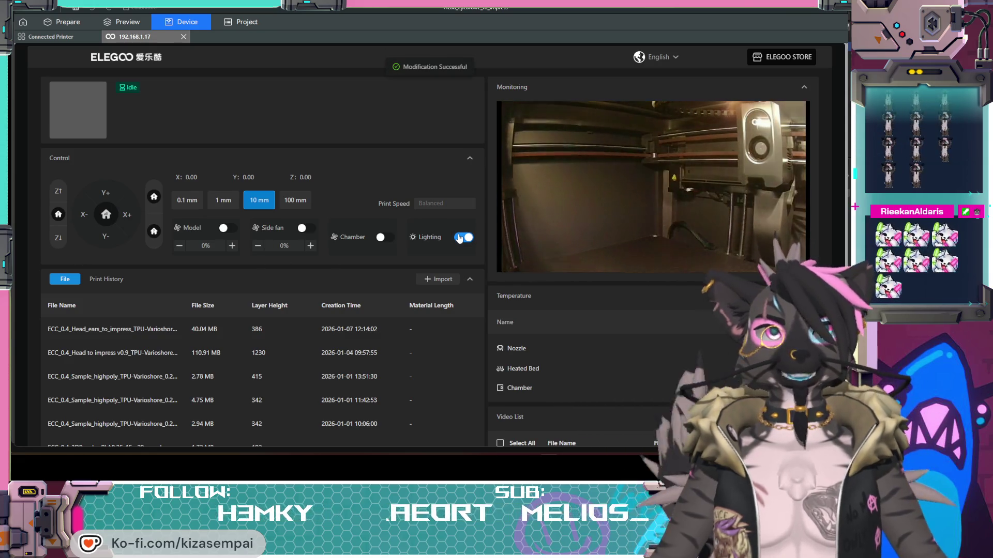
pyautogui.click(127, 24)
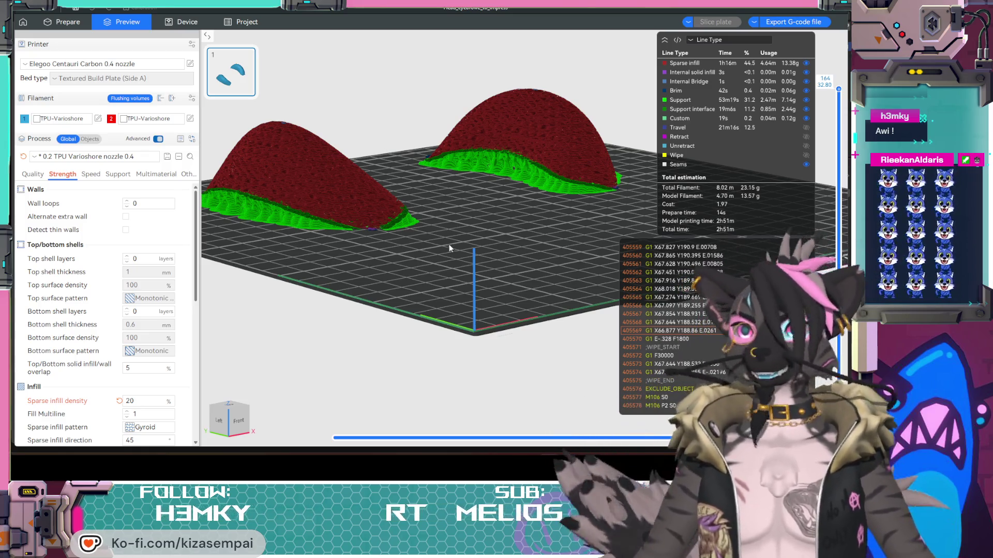
pyautogui.moveTo(503, 232)
pyautogui.mouseDown()
pyautogui.moveTo(445, 245)
pyautogui.moveTo(374, 214)
pyautogui.mouseUp()
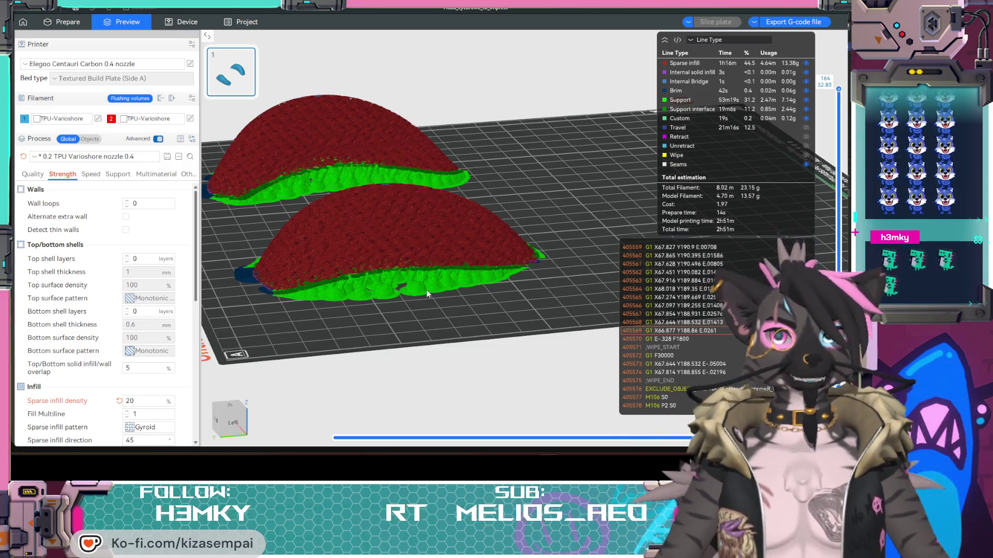
# - Export the sliced plate as G-code named 'eyebrows' (2h51m, 23.15 g)
pyautogui.moveTo(425, 295)
pyautogui.mouseDown()
pyautogui.moveTo(417, 321)
pyautogui.moveTo(273, 79)
pyautogui.mouseUp()
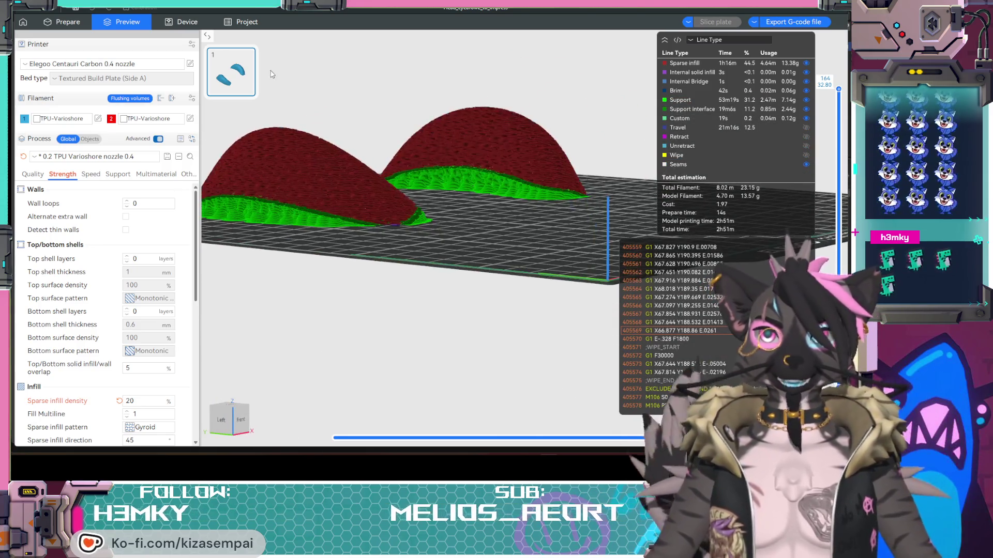
pyautogui.click(797, 24)
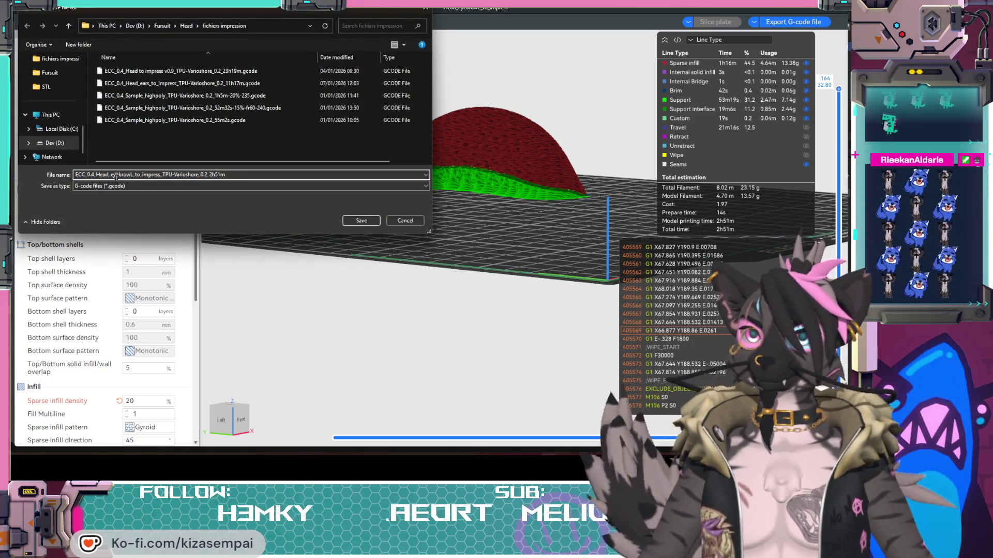
pyautogui.write('s')
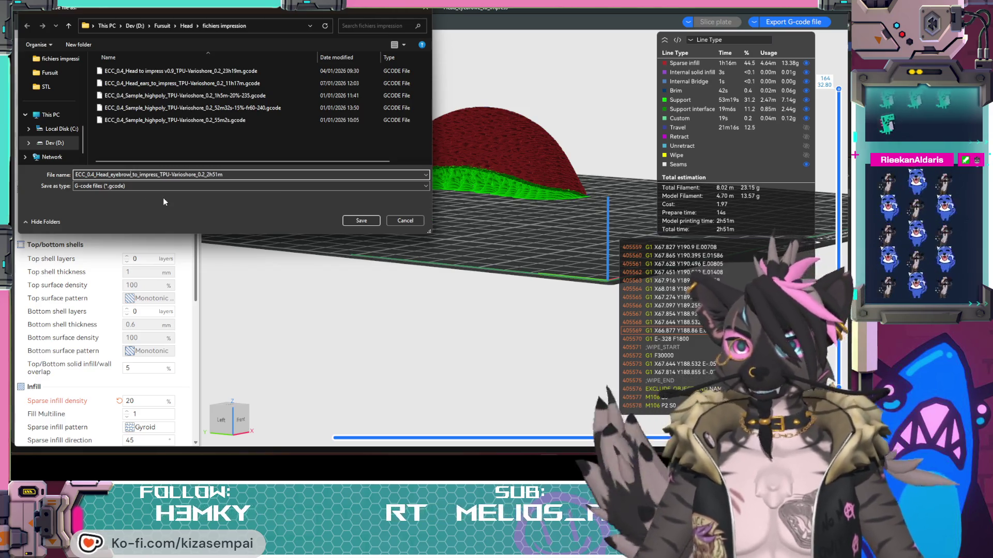
pyautogui.click(361, 220)
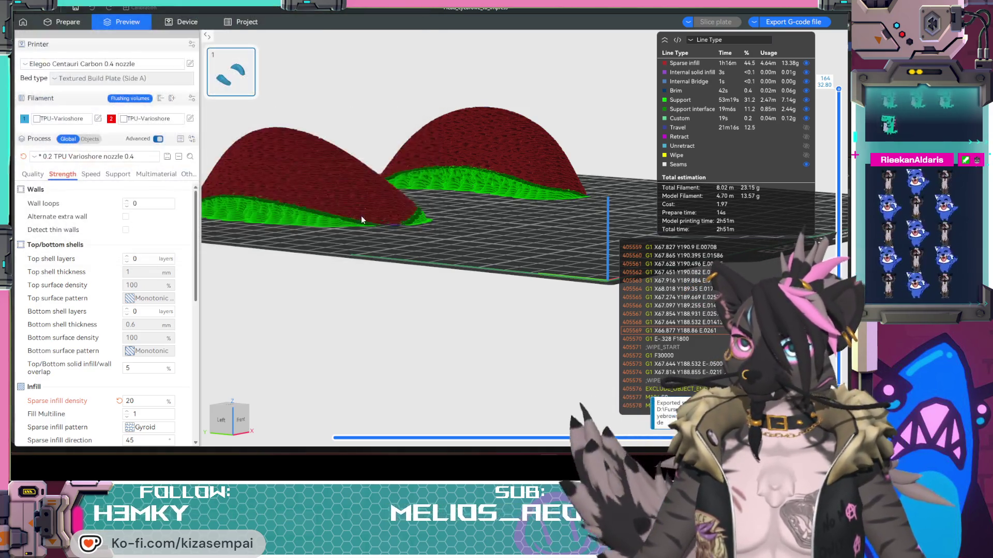
pyautogui.moveTo(398, 262); pyautogui.dragTo(429, 298)
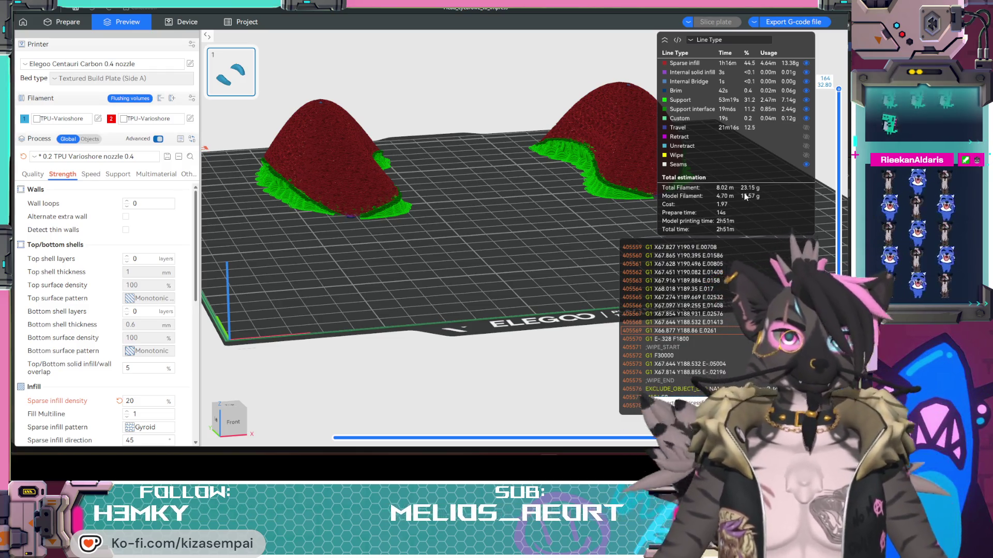
pyautogui.moveTo(498, 268)
pyautogui.mouseDown()
pyautogui.moveTo(461, 270)
pyautogui.moveTo(520, 267)
pyautogui.mouseUp()
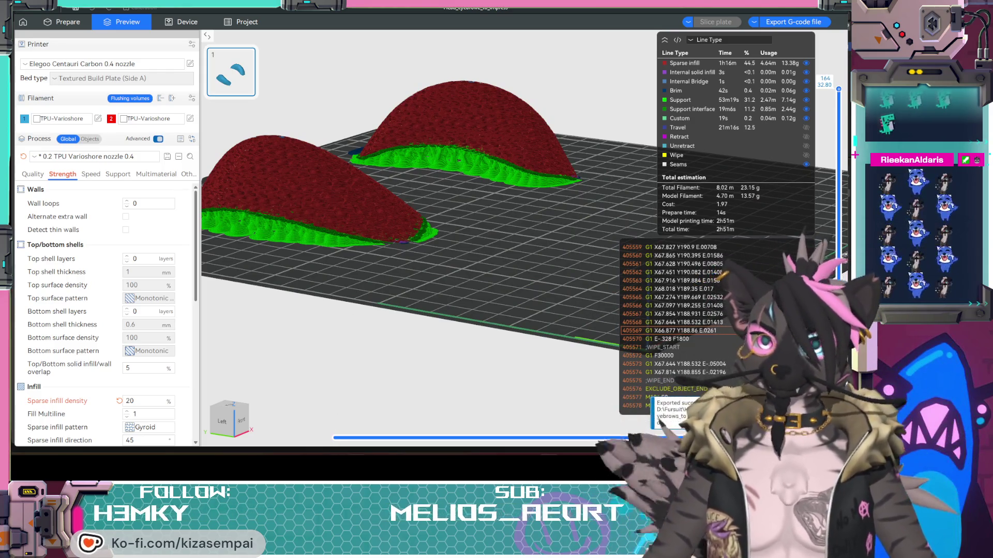
# - Open Head_design v0.9_inner_thick.blend in Blender and orbit to a side view
pyautogui.hotkey('alt', 'Tab')
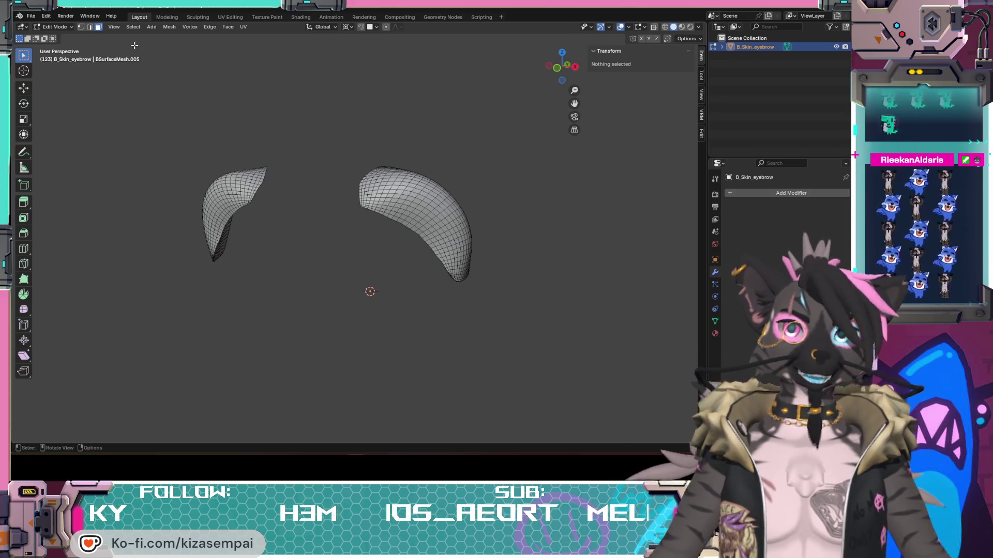
pyautogui.click(31, 17)
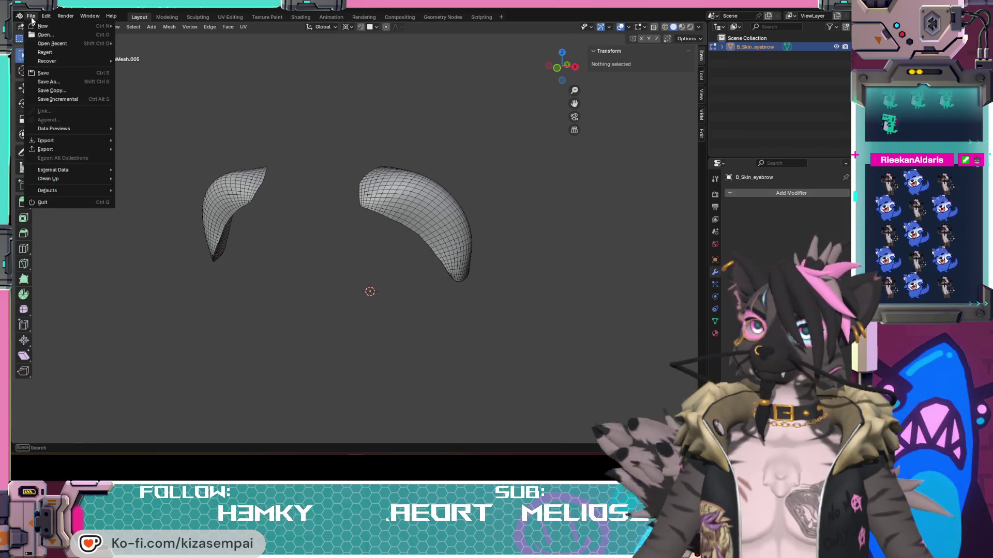
pyautogui.click(45, 35)
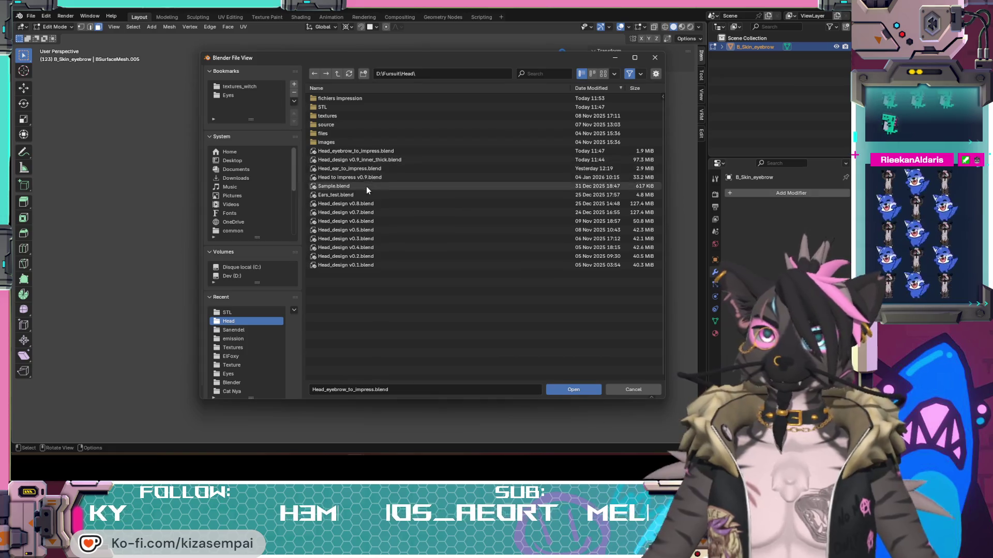
pyautogui.click(352, 159)
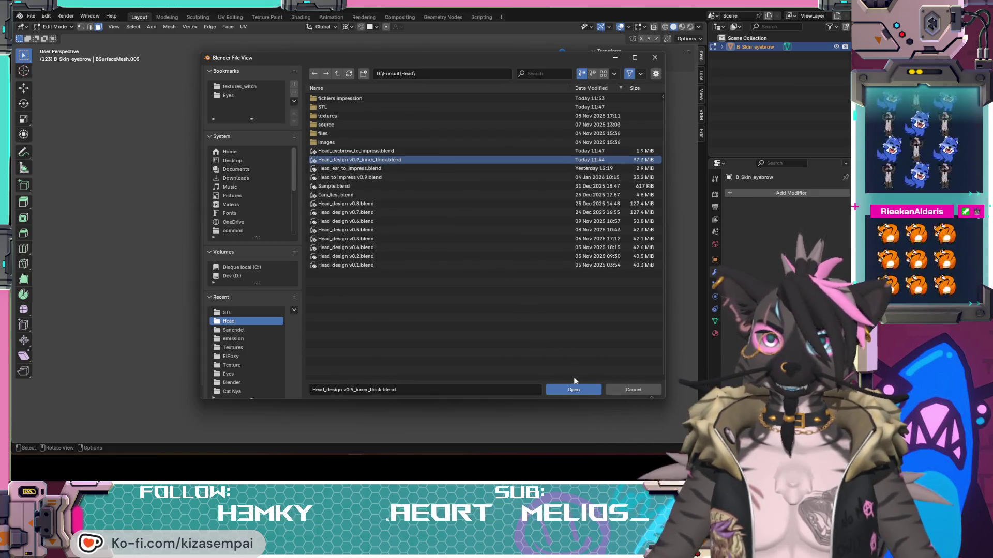
pyautogui.click(573, 391)
pyautogui.moveTo(443, 281)
pyautogui.mouseDown(button='middle')
pyautogui.moveTo(358, 267)
pyautogui.moveTo(321, 207)
pyautogui.moveTo(325, 185)
pyautogui.moveTo(385, 175)
pyautogui.moveTo(314, 229)
pyautogui.moveTo(335, 166)
pyautogui.moveTo(400, 227)
pyautogui.moveTo(505, 215)
pyautogui.moveTo(512, 204)
pyautogui.moveTo(428, 214)
pyautogui.moveTo(424, 233)
pyautogui.mouseUp(button='middle')
pyautogui.scroll(3, 310, 191)
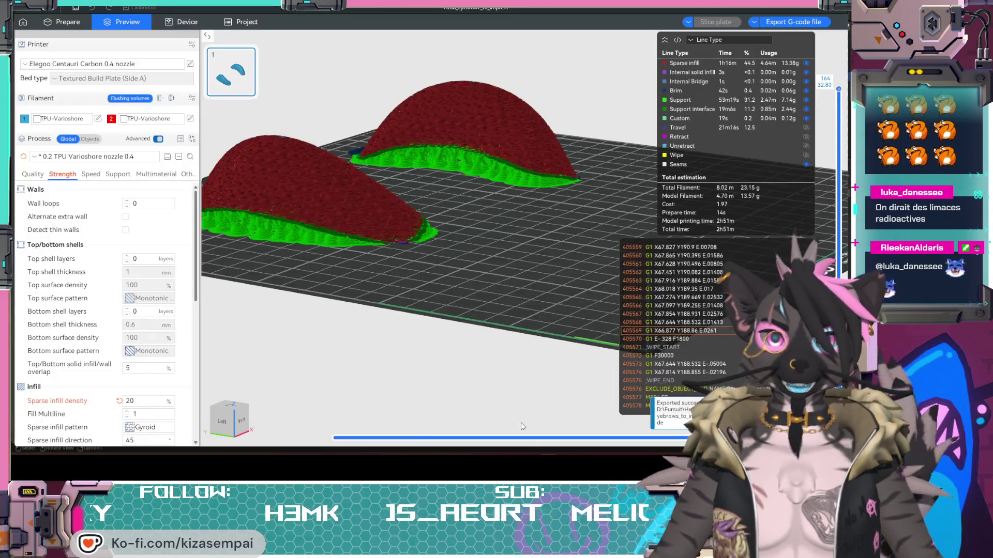
pyautogui.hotkey('alt', 'Tab')
# - Orbit the sliced eyebrow preview from low front-right, edge-on side and higher angles
pyautogui.moveTo(467, 278)
pyautogui.mouseDown()
pyautogui.moveTo(478, 312)
pyautogui.moveTo(535, 327)
pyautogui.moveTo(475, 321)
pyautogui.moveTo(532, 327)
pyautogui.mouseUp()
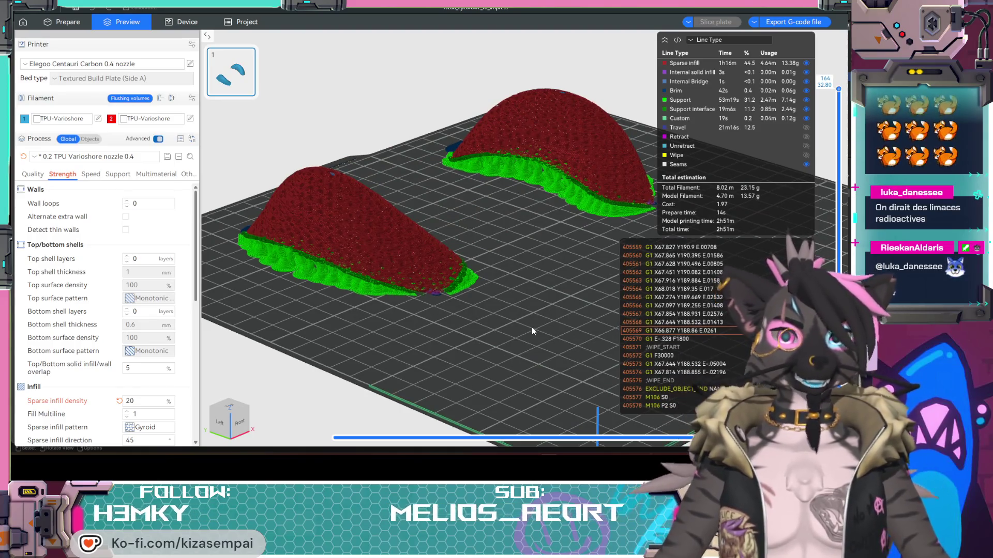
pyautogui.moveTo(420, 339)
pyautogui.mouseDown()
pyautogui.moveTo(440, 333)
pyautogui.moveTo(333, 278)
pyautogui.mouseUp()
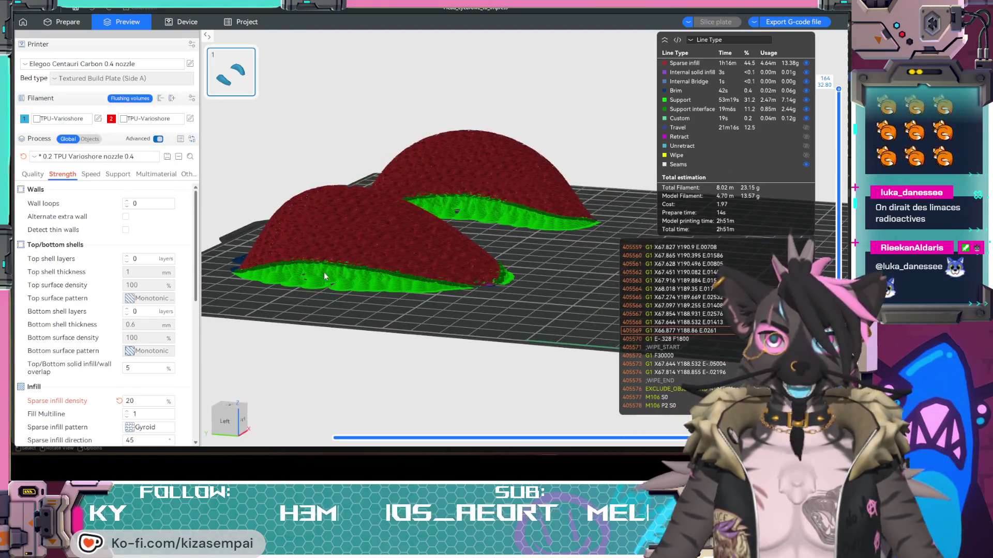
pyautogui.moveTo(486, 316)
pyautogui.mouseDown()
pyautogui.moveTo(464, 319)
pyautogui.moveTo(545, 202)
pyautogui.mouseUp()
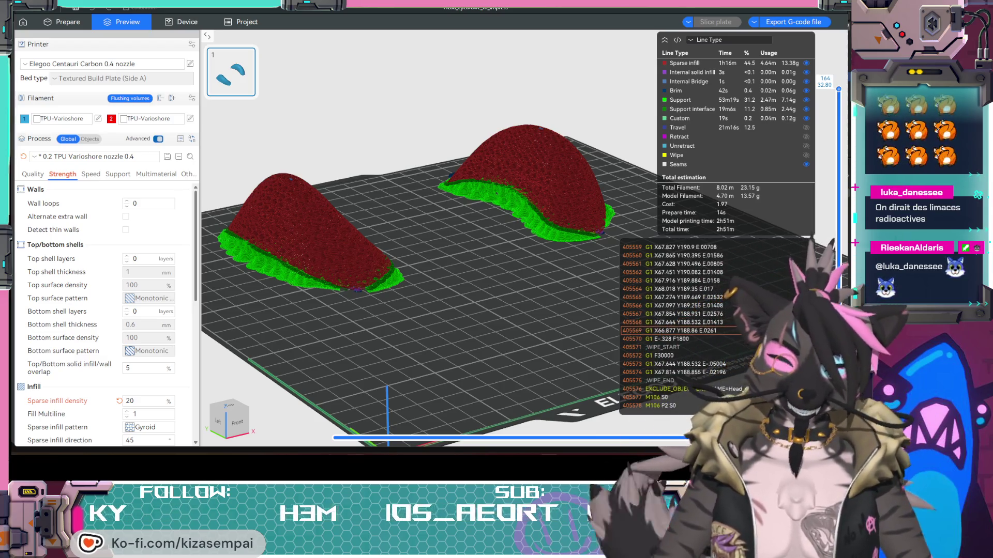
# - Orbit and zoom around the head mask through three-quarter, side and front views
pyautogui.hotkey('alt', 'Tab')
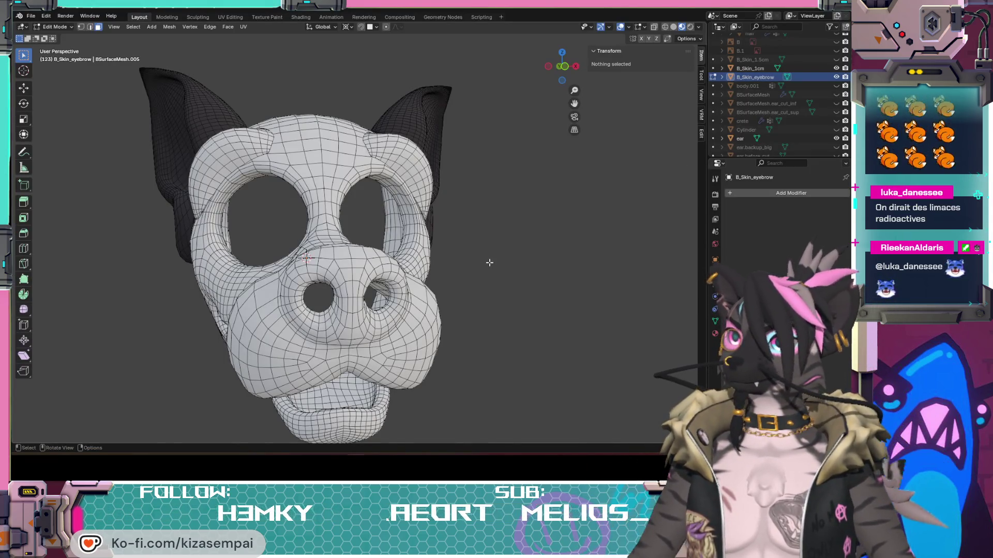
pyautogui.moveTo(483, 279)
pyautogui.mouseDown(button='middle')
pyautogui.moveTo(421, 297)
pyautogui.moveTo(372, 292)
pyautogui.moveTo(454, 288)
pyautogui.moveTo(450, 304)
pyautogui.moveTo(387, 312)
pyautogui.moveTo(439, 295)
pyautogui.moveTo(407, 309)
pyautogui.moveTo(356, 296)
pyautogui.moveTo(401, 315)
pyautogui.moveTo(324, 310)
pyautogui.mouseUp(button='middle')
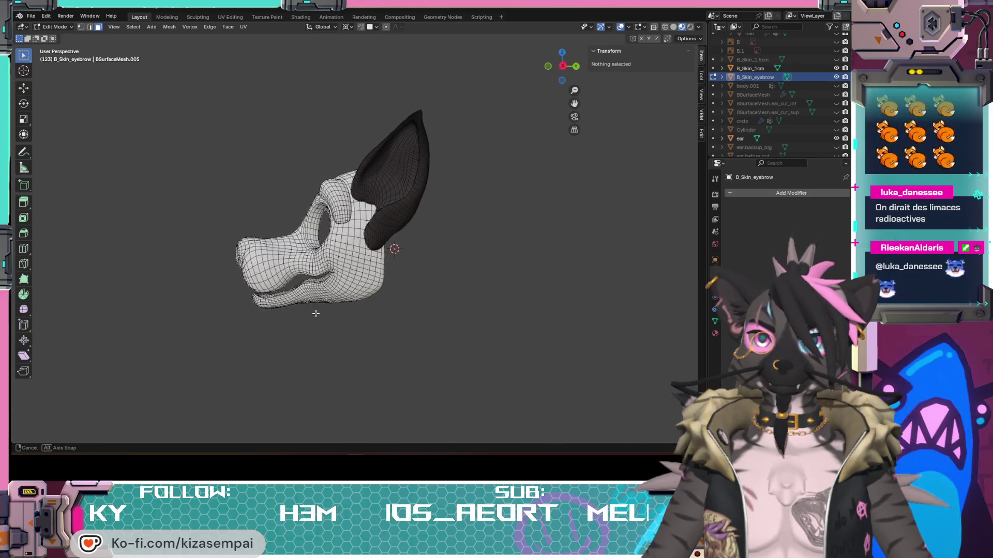
pyautogui.moveTo(458, 314); pyautogui.dragTo(424, 316, button='middle')
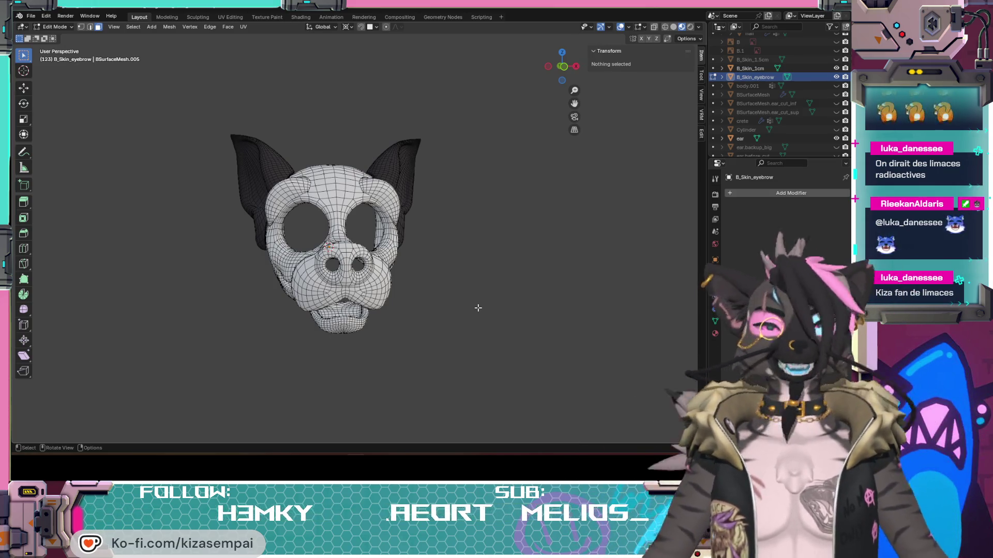
pyautogui.scroll(5, 477, 308)
pyautogui.moveTo(478, 307)
pyautogui.mouseDown(button='middle')
pyautogui.moveTo(543, 290)
pyautogui.moveTo(336, 266)
pyautogui.moveTo(394, 264)
pyautogui.moveTo(385, 265)
pyautogui.moveTo(445, 276)
pyautogui.moveTo(294, 283)
pyautogui.mouseUp(button='middle')
pyautogui.moveTo(294, 227); pyautogui.dragTo(379, 271, button='middle')
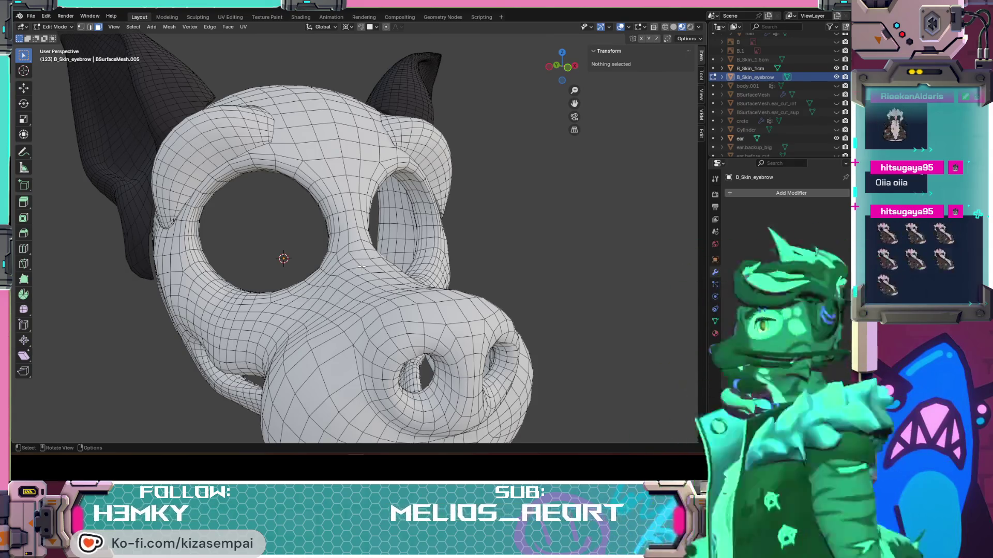
pyautogui.moveTo(291, 222)
pyautogui.mouseDown(button='middle')
pyautogui.moveTo(343, 222)
pyautogui.moveTo(304, 233)
pyautogui.moveTo(107, 228)
pyautogui.moveTo(93, 257)
pyautogui.moveTo(67, 231)
pyautogui.moveTo(79, 119)
pyautogui.moveTo(155, 165)
pyautogui.moveTo(115, 341)
pyautogui.moveTo(651, 272)
pyautogui.moveTo(355, 228)
pyautogui.moveTo(146, 179)
pyautogui.moveTo(436, 300)
pyautogui.moveTo(246, 168)
pyautogui.moveTo(584, 170)
pyautogui.moveTo(466, 207)
pyautogui.moveTo(312, 230)
pyautogui.moveTo(443, 251)
pyautogui.moveTo(600, 240)
pyautogui.moveTo(266, 277)
pyautogui.moveTo(532, 215)
pyautogui.moveTo(266, 272)
pyautogui.moveTo(82, 247)
pyautogui.moveTo(485, 224)
pyautogui.moveTo(522, 242)
pyautogui.moveTo(523, 230)
pyautogui.moveTo(470, 220)
pyautogui.moveTo(290, 243)
pyautogui.moveTo(541, 206)
pyautogui.moveTo(432, 279)
pyautogui.moveTo(378, 202)
pyautogui.moveTo(565, 232)
pyautogui.moveTo(421, 255)
pyautogui.moveTo(277, 304)
pyautogui.moveTo(563, 239)
pyautogui.moveTo(673, 244)
pyautogui.moveTo(147, 266)
pyautogui.moveTo(222, 262)
pyautogui.moveTo(206, 276)
pyautogui.moveTo(512, 226)
pyautogui.moveTo(387, 213)
pyautogui.moveTo(531, 101)
pyautogui.moveTo(498, 360)
pyautogui.moveTo(457, 239)
pyautogui.mouseUp(button='middle')
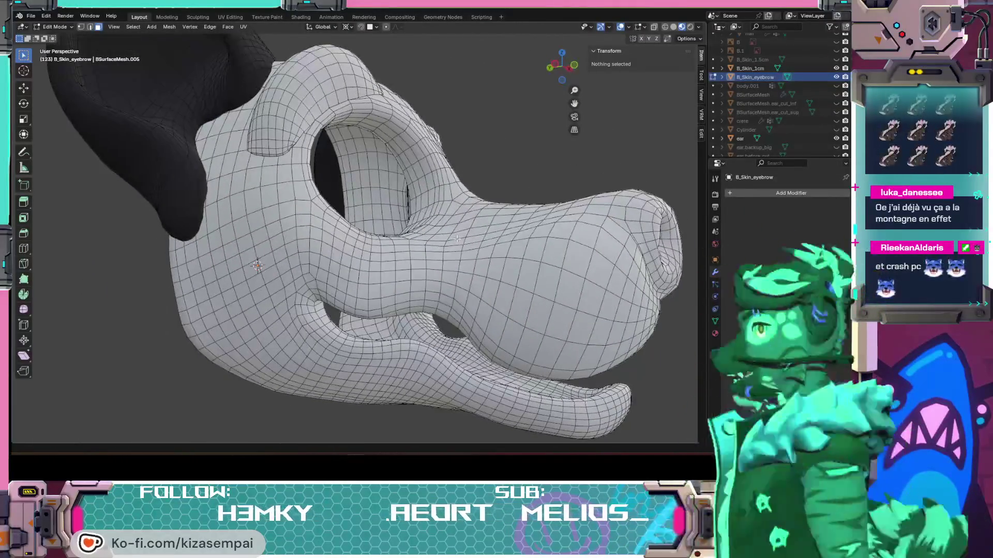
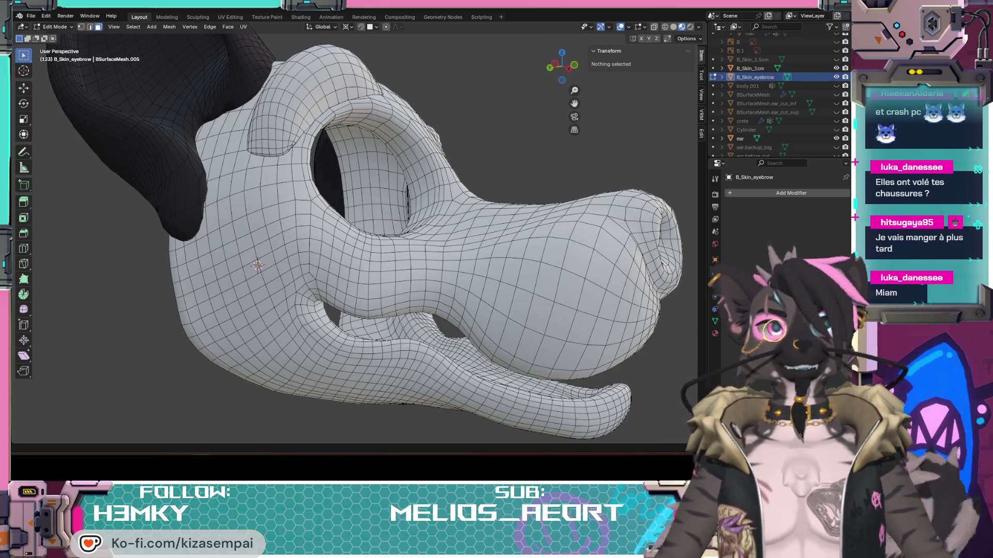
# - Review the head mesh from front, side and three-quarter views, then switch to ElegooSlicer's preview
pyautogui.scroll(-5, 614, 282)
pyautogui.press('KP_1')
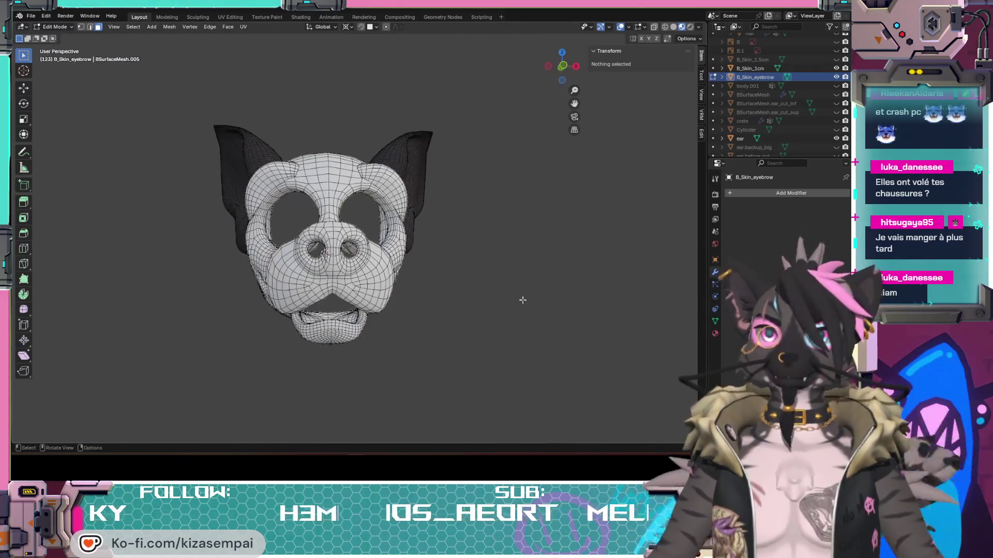
pyautogui.moveTo(527, 295)
pyautogui.mouseDown(button='middle')
pyautogui.moveTo(368, 271)
pyautogui.moveTo(424, 247)
pyautogui.moveTo(380, 247)
pyautogui.mouseUp(button='middle')
pyautogui.scroll(2, 454, 246)
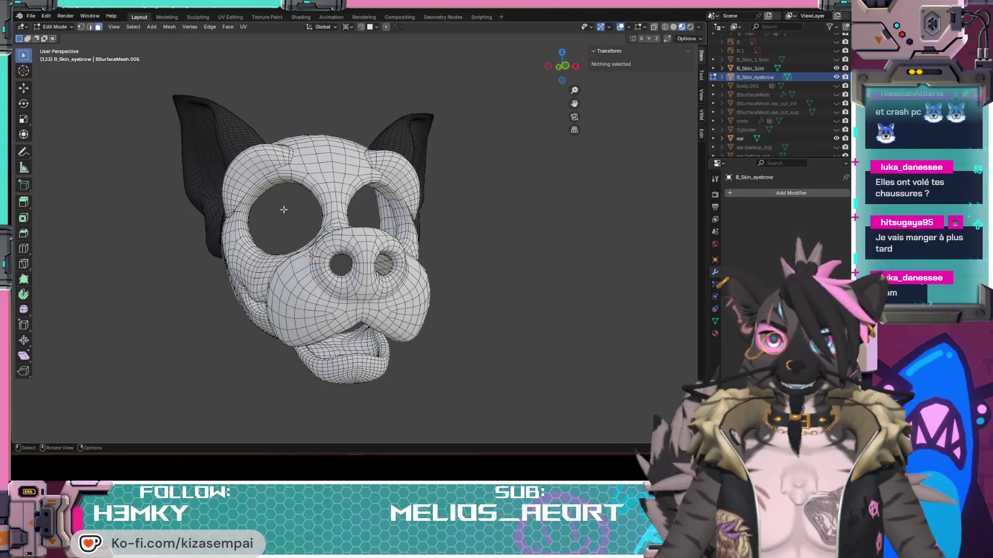
pyautogui.moveTo(269, 213)
pyautogui.mouseDown(button='middle')
pyautogui.moveTo(419, 251)
pyautogui.moveTo(375, 261)
pyautogui.mouseUp(button='middle')
pyautogui.moveTo(291, 240)
pyautogui.mouseDown(button='middle')
pyautogui.moveTo(350, 244)
pyautogui.moveTo(285, 247)
pyautogui.moveTo(363, 244)
pyautogui.moveTo(385, 291)
pyautogui.mouseUp(button='middle')
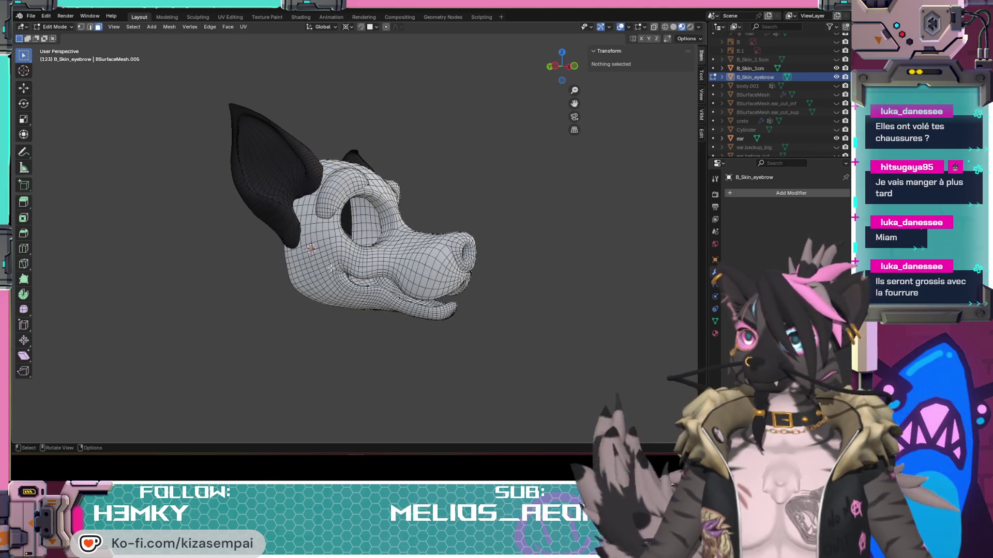
pyautogui.scroll(4, 358, 196)
pyautogui.moveTo(358, 196)
pyautogui.mouseDown(button='middle')
pyautogui.moveTo(362, 182)
pyautogui.moveTo(268, 273)
pyautogui.moveTo(331, 269)
pyautogui.moveTo(274, 266)
pyautogui.moveTo(298, 219)
pyautogui.moveTo(292, 235)
pyautogui.moveTo(239, 248)
pyautogui.mouseUp(button='middle')
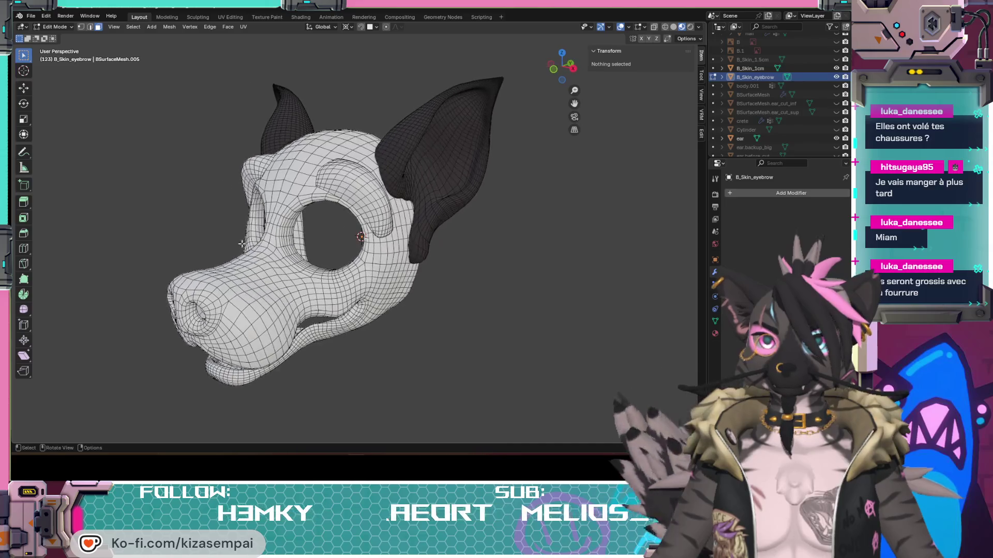
pyautogui.moveTo(351, 184); pyautogui.dragTo(385, 193, button='middle')
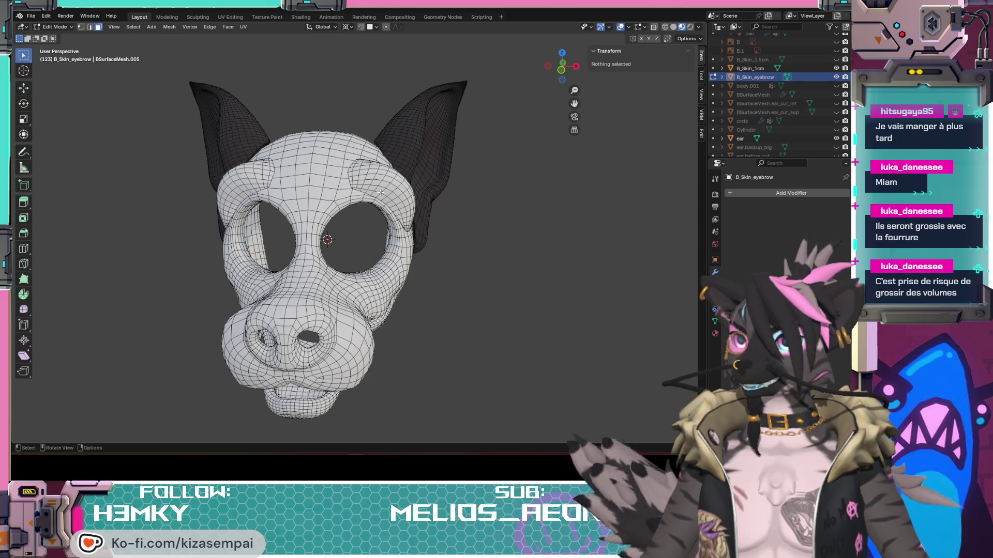
pyautogui.moveTo(372, 208)
pyautogui.mouseDown(button='middle')
pyautogui.moveTo(298, 171)
pyautogui.moveTo(357, 248)
pyautogui.moveTo(326, 222)
pyautogui.moveTo(363, 208)
pyautogui.moveTo(234, 177)
pyautogui.mouseUp(button='middle')
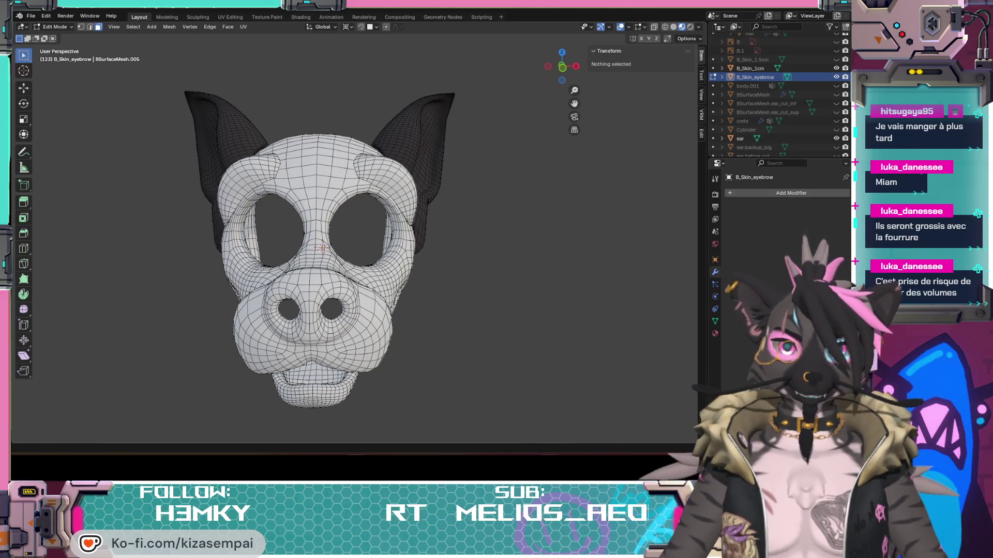
pyautogui.hotkey('alt', 'Tab')
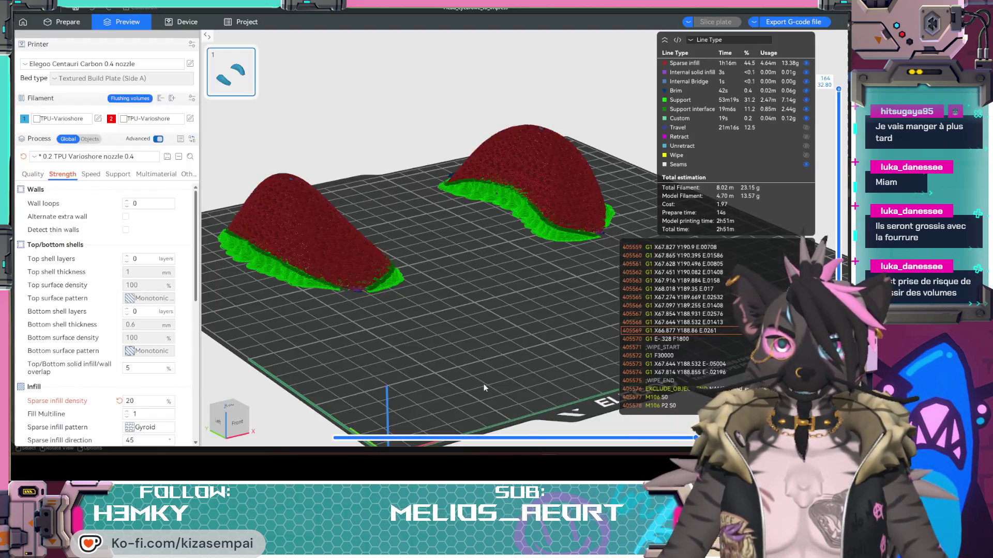
# - Tilt the preview down onto the two TPU eyebrow parts and re-slice the plate (2h51m)
pyautogui.moveTo(493, 267)
pyautogui.mouseDown()
pyautogui.moveTo(436, 320)
pyautogui.moveTo(444, 310)
pyautogui.moveTo(461, 330)
pyautogui.moveTo(430, 315)
pyautogui.mouseUp()
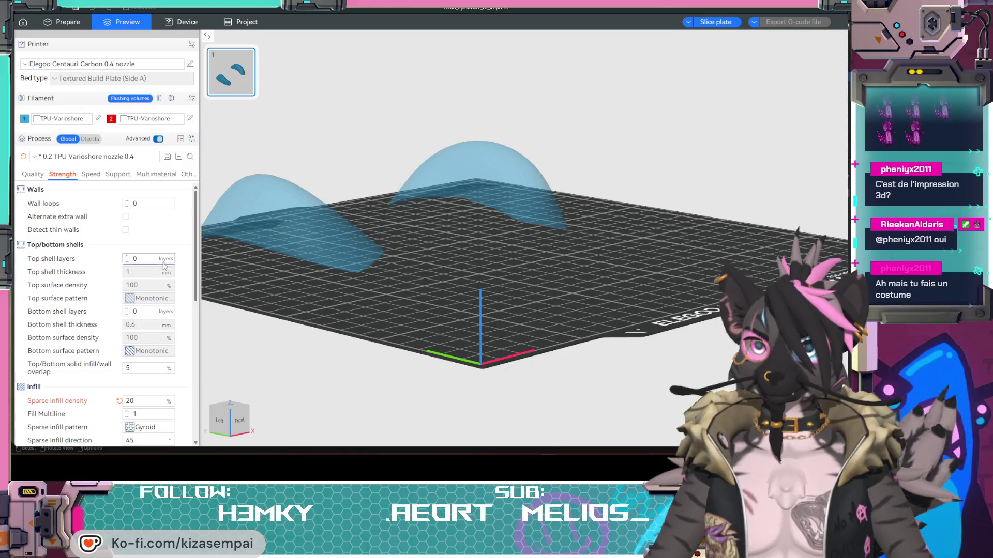
pyautogui.scroll(-2, 175, 256)
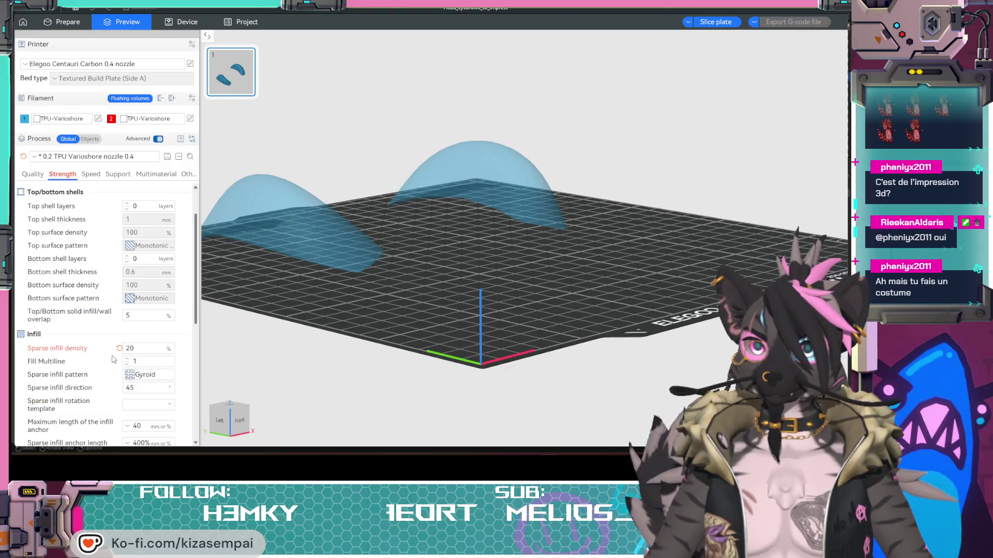
pyautogui.click(716, 22)
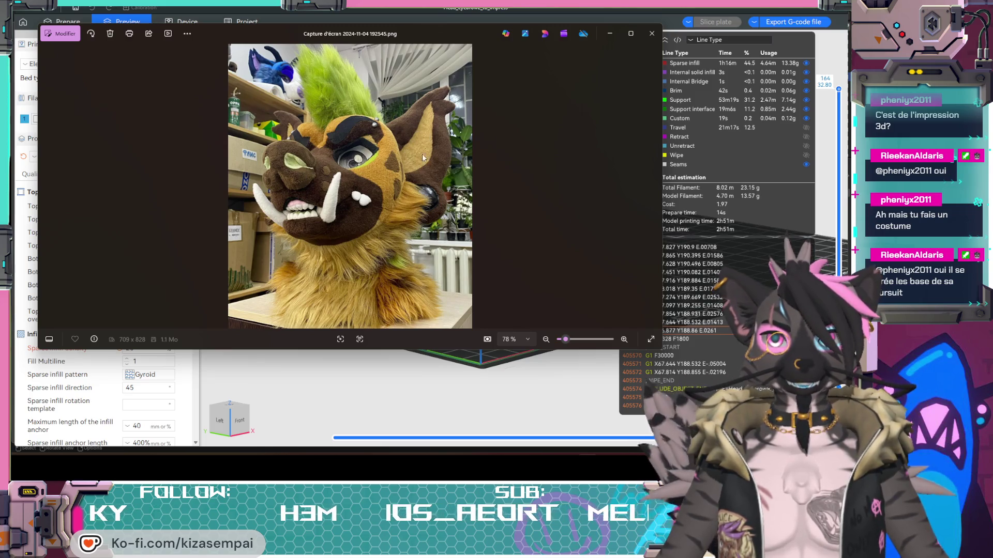
# - Close the fursuit head photo and view the sliced eyebrows from nearly top-down
pyautogui.click(650, 34)
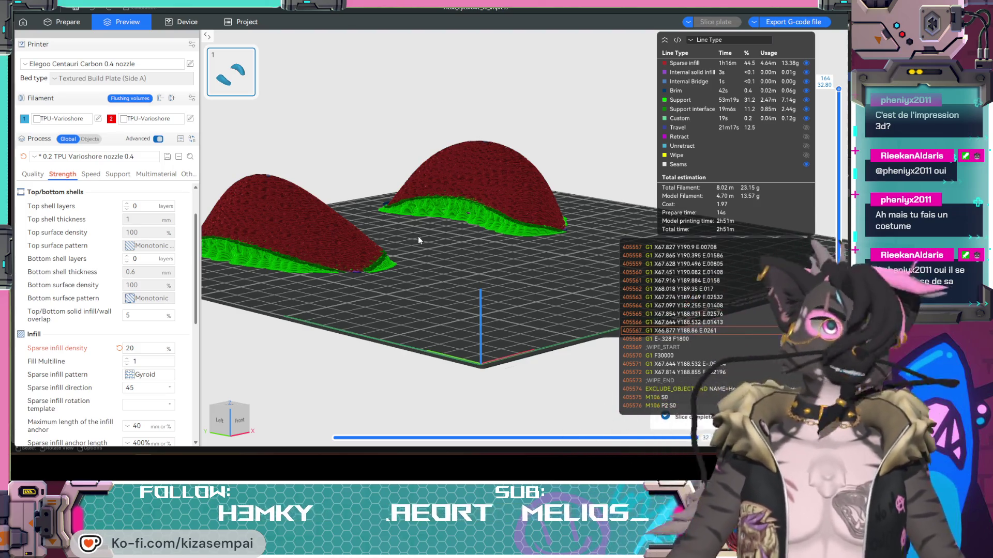
pyautogui.moveTo(417, 236)
pyautogui.mouseDown()
pyautogui.moveTo(411, 284)
pyautogui.moveTo(450, 252)
pyautogui.moveTo(450, 294)
pyautogui.moveTo(396, 173)
pyautogui.mouseUp()
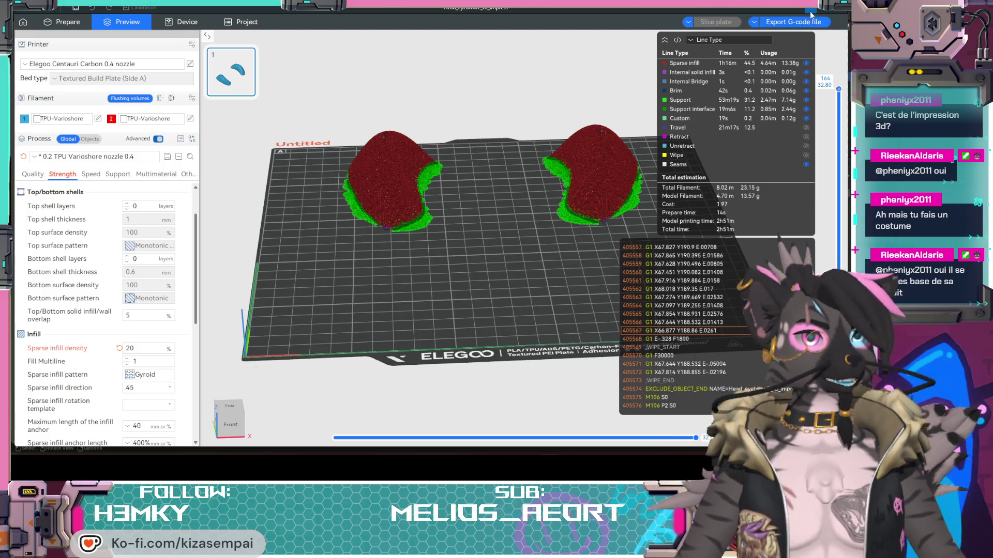
# - Export ECC_0.4_Head_eyebrows_to_impress_TPU-Varioshore_0.2_2h51m.gcode, replacing the existing file, then begin a printer file import
pyautogui.click(799, 23)
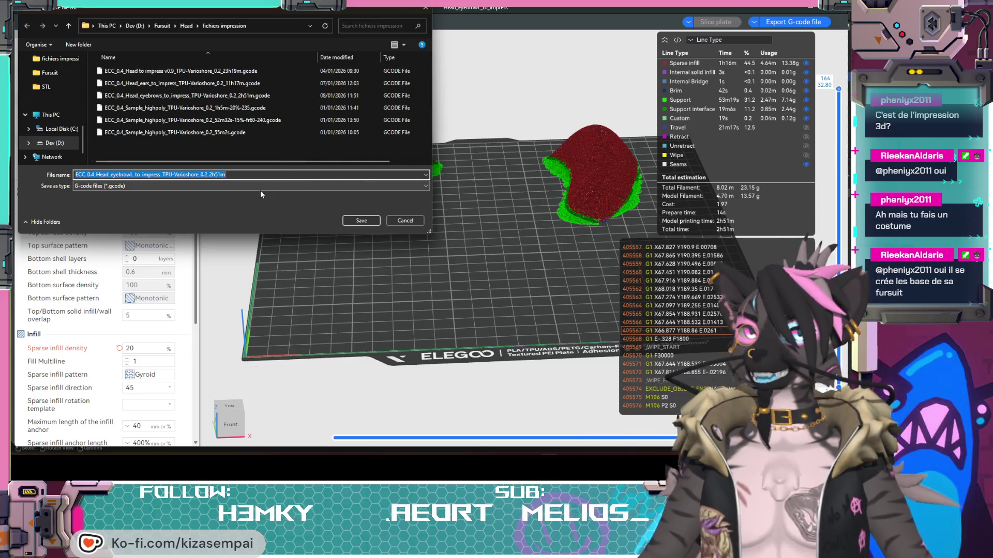
pyautogui.click(133, 174)
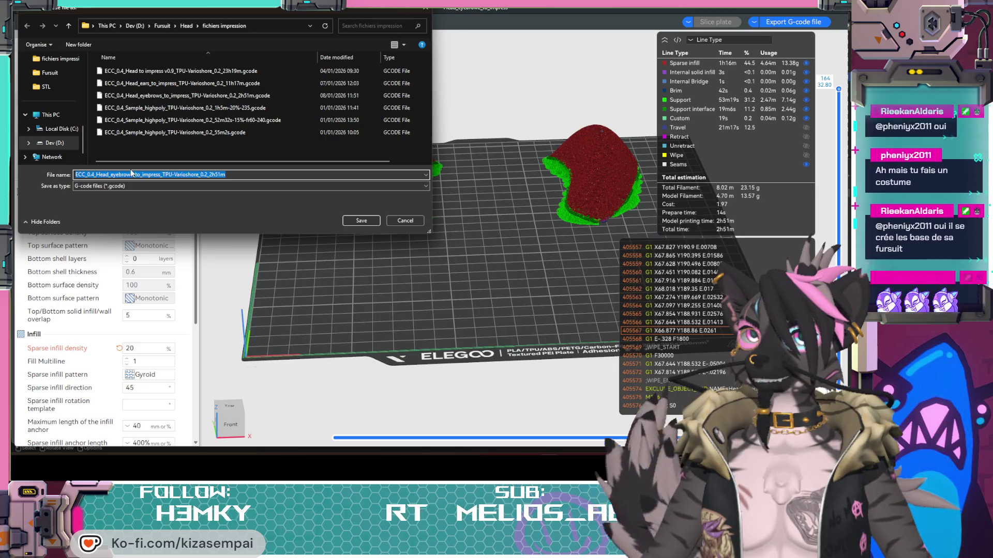
pyautogui.press('BackSpace')
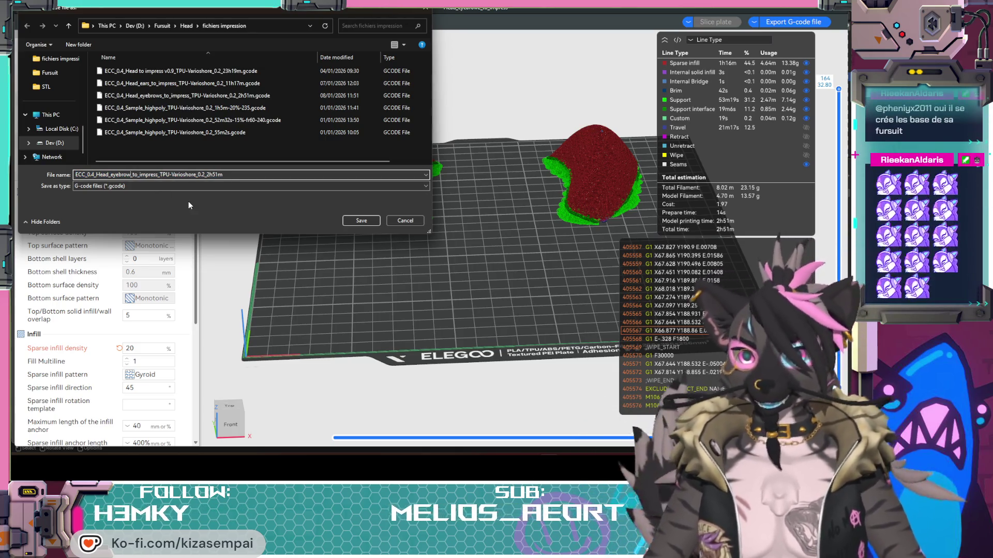
pyautogui.write('s')
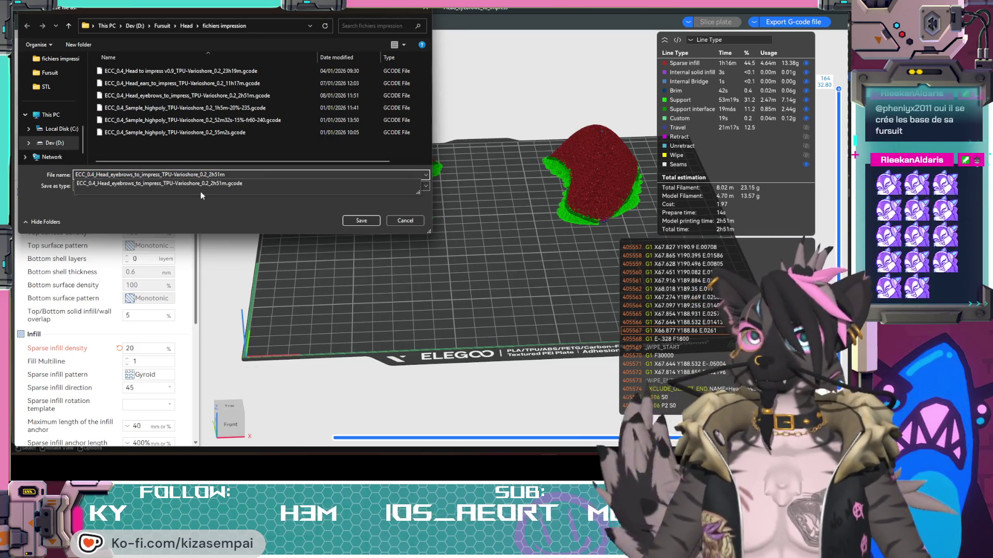
pyautogui.click(362, 222)
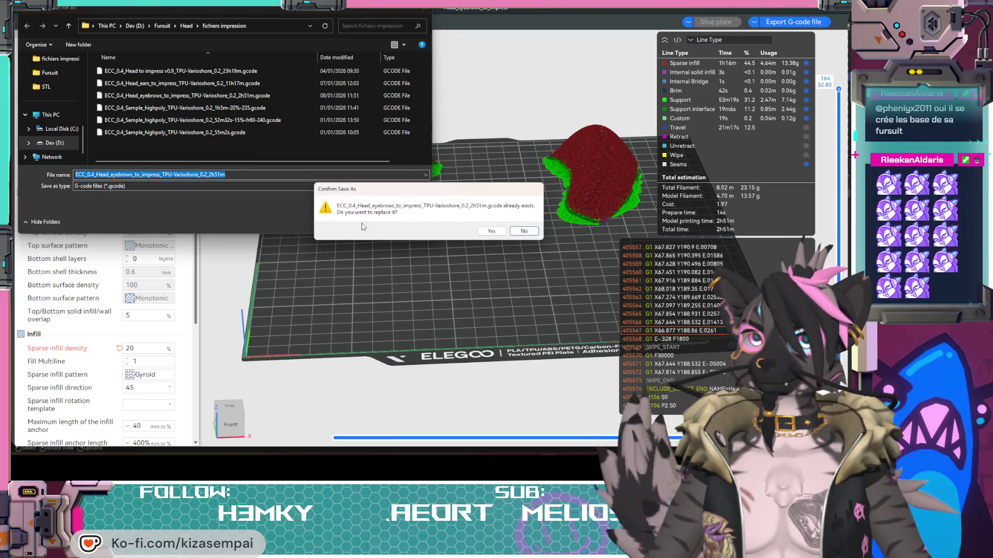
pyautogui.click(491, 234)
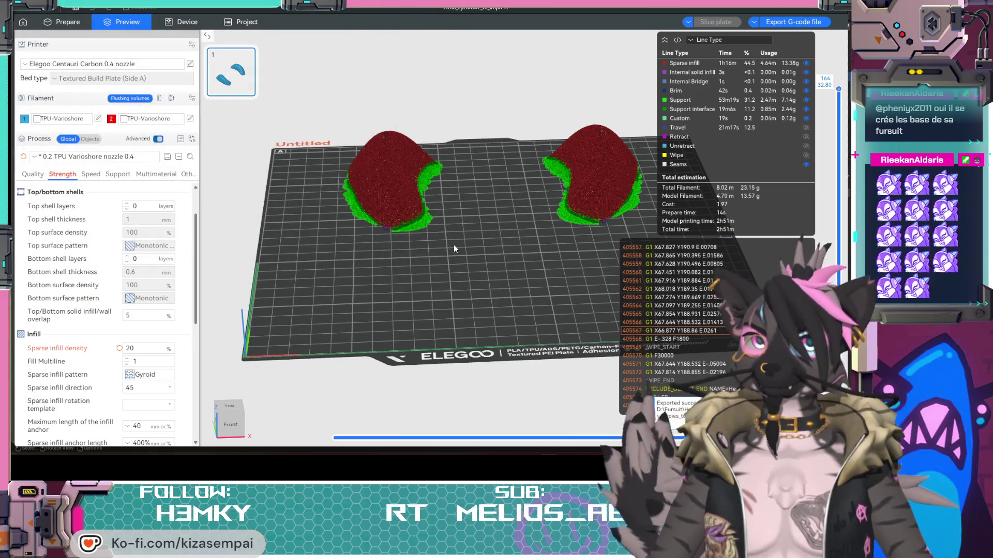
pyautogui.click(184, 20)
pyautogui.click(443, 280)
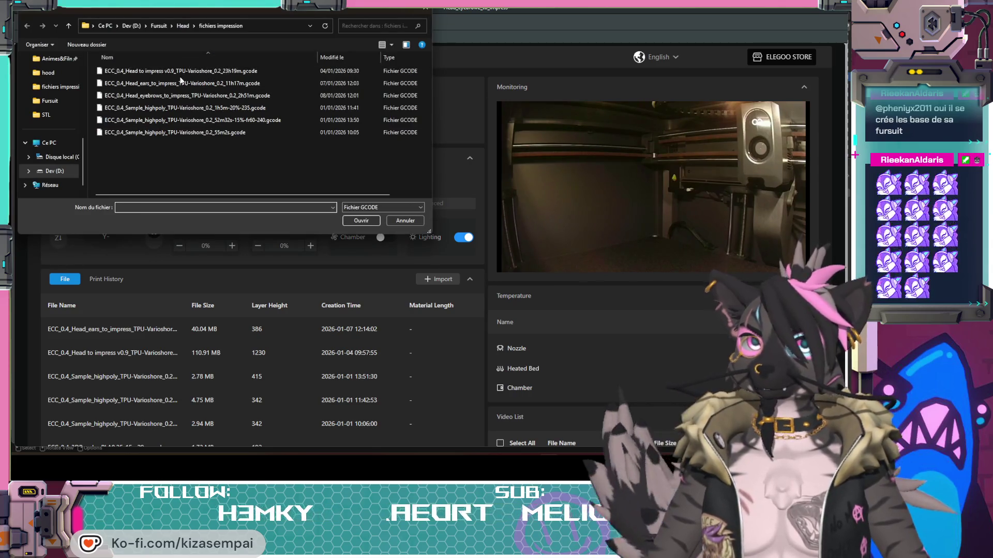
# - Pick the Head_eyebrows 2h51m G-code file and upload it to the Centauri Carbon
pyautogui.click(166, 96)
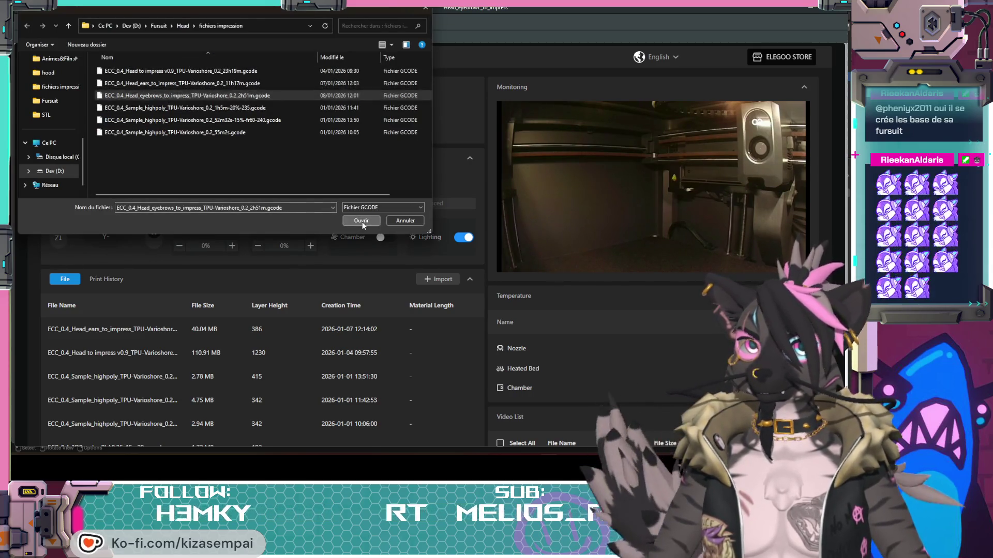
pyautogui.click(362, 222)
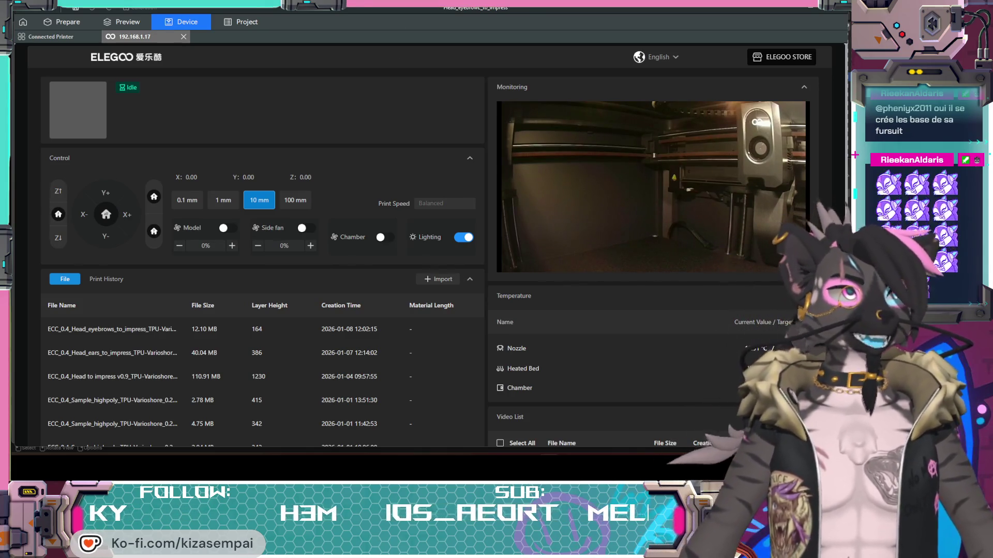
# - Start printing the uploaded eyebrows G-code (12.10 MB, 164 layers) from the device file list
pyautogui.moveTo(658, 154)
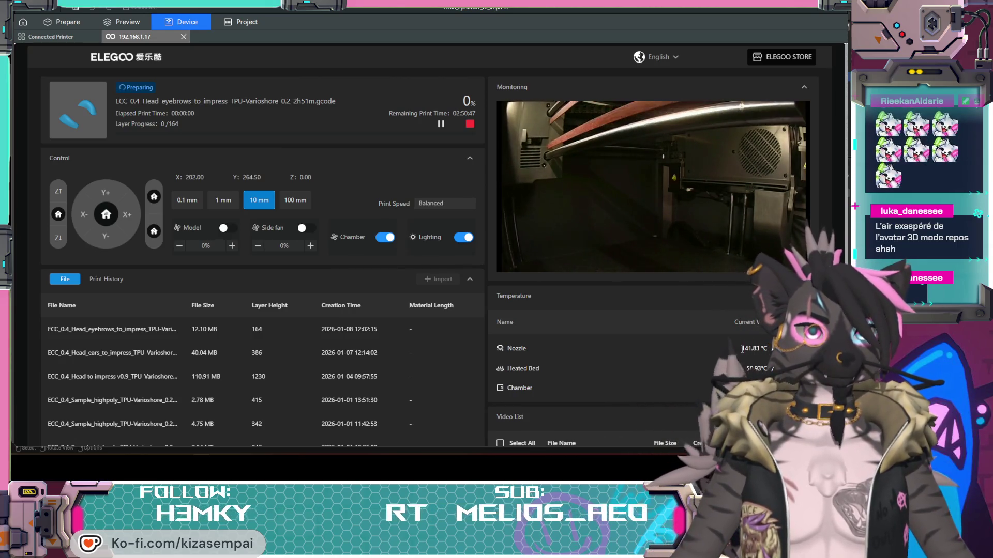
# - Monitor the printer heating up until it prints layer 1 of 164, about 2h50m remaining
pyautogui.moveTo(572, 234)
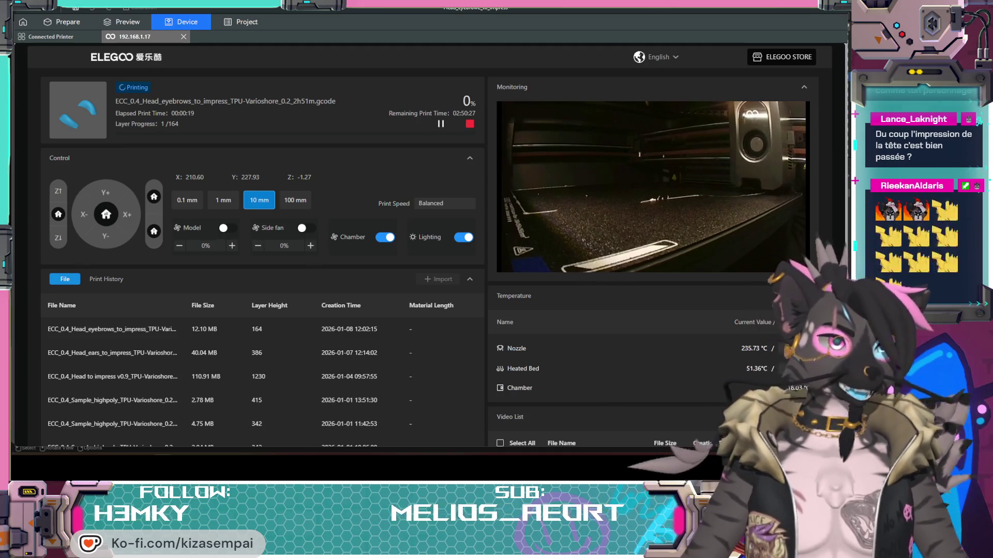
pyautogui.moveTo(689, 168)
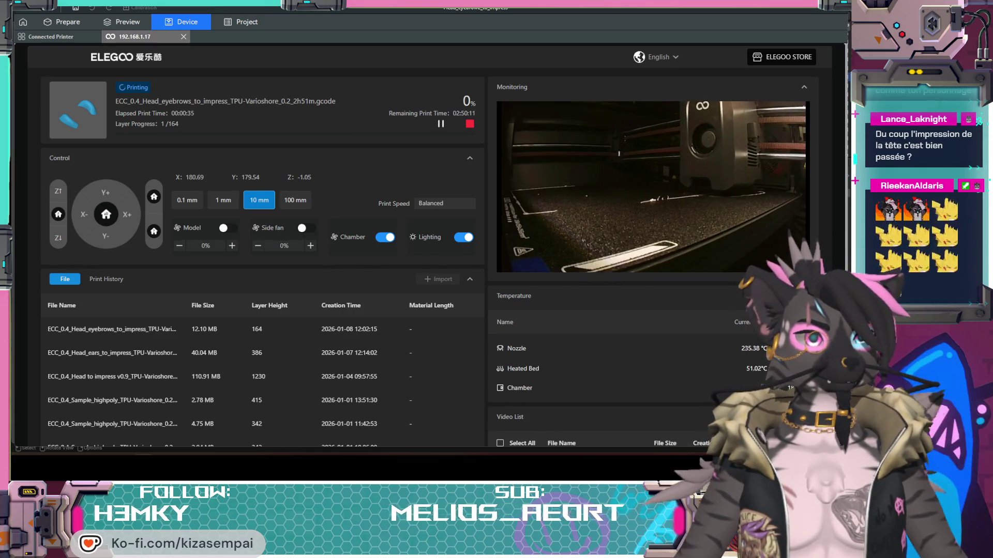
pyautogui.hotkey('alt', 'Tab')
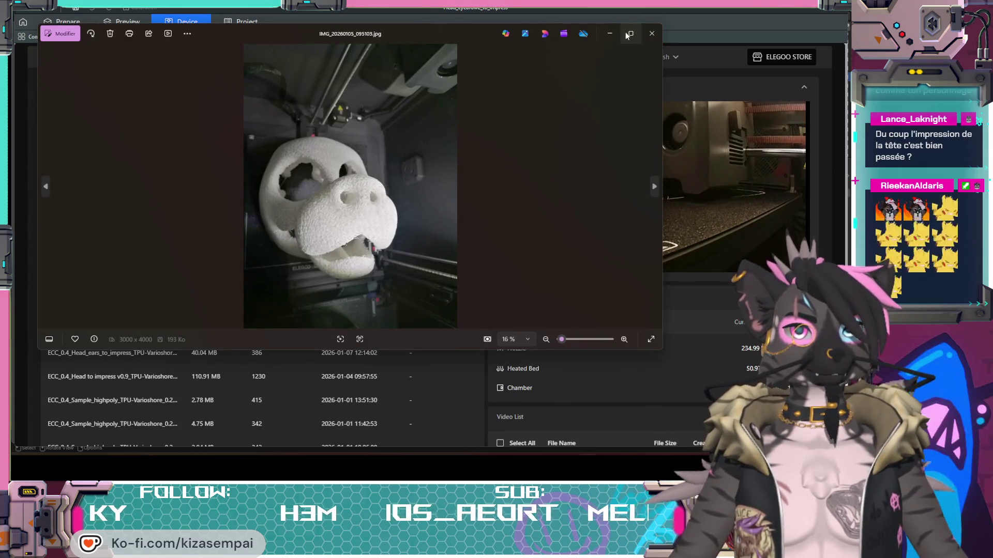
# - Maximize Photos, page through the head photos, two printed ears and print video, then close it
pyautogui.click(631, 33)
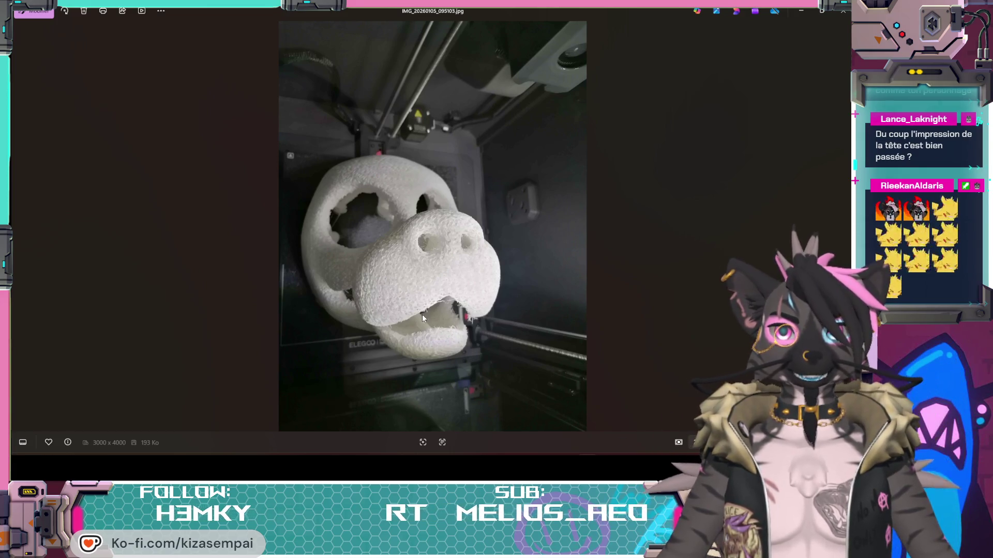
pyautogui.click(846, 228)
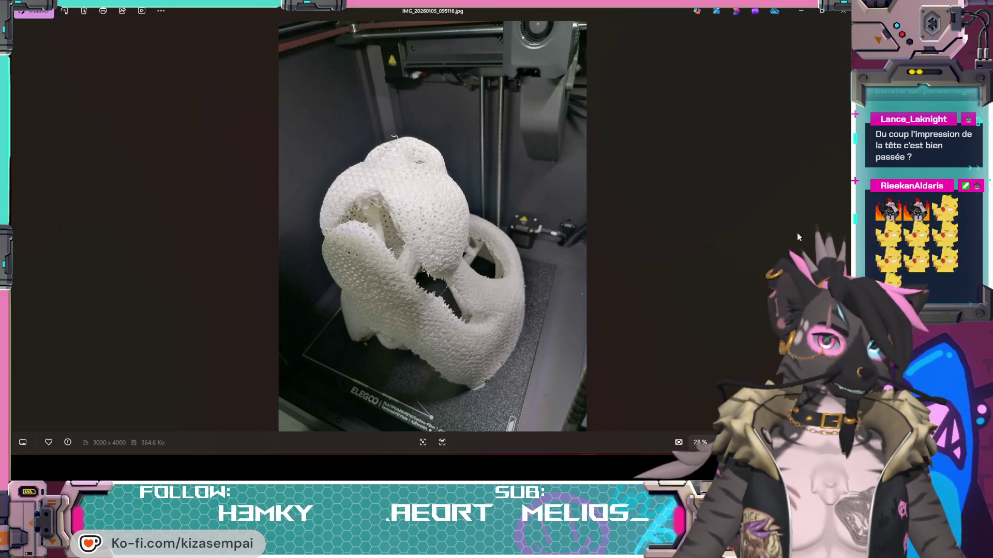
pyautogui.click(843, 230)
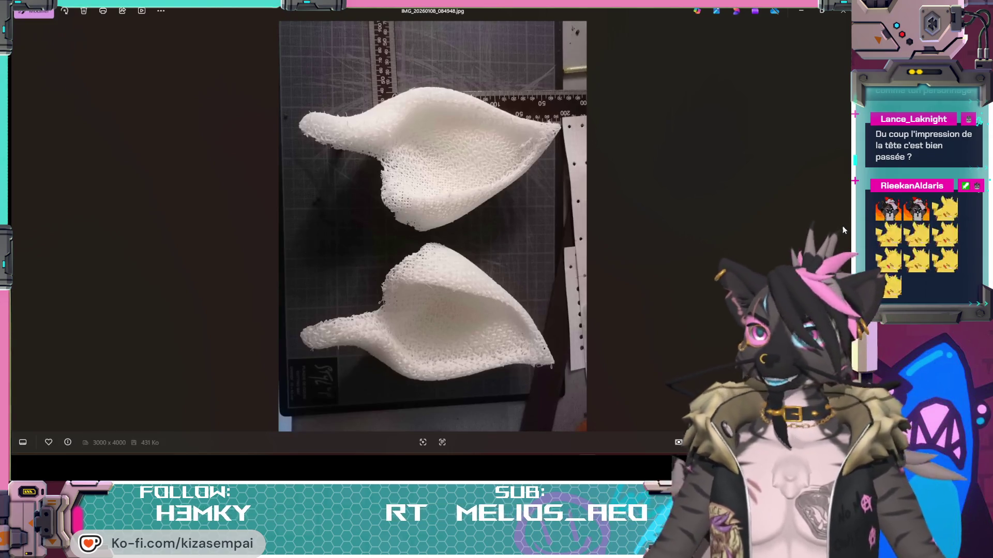
pyautogui.click(843, 229)
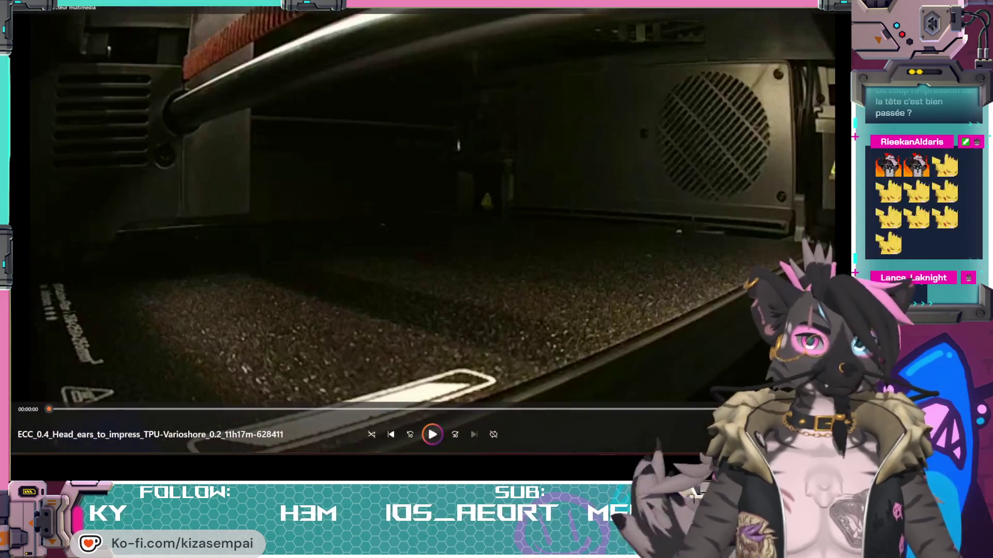
pyautogui.click(846, 14)
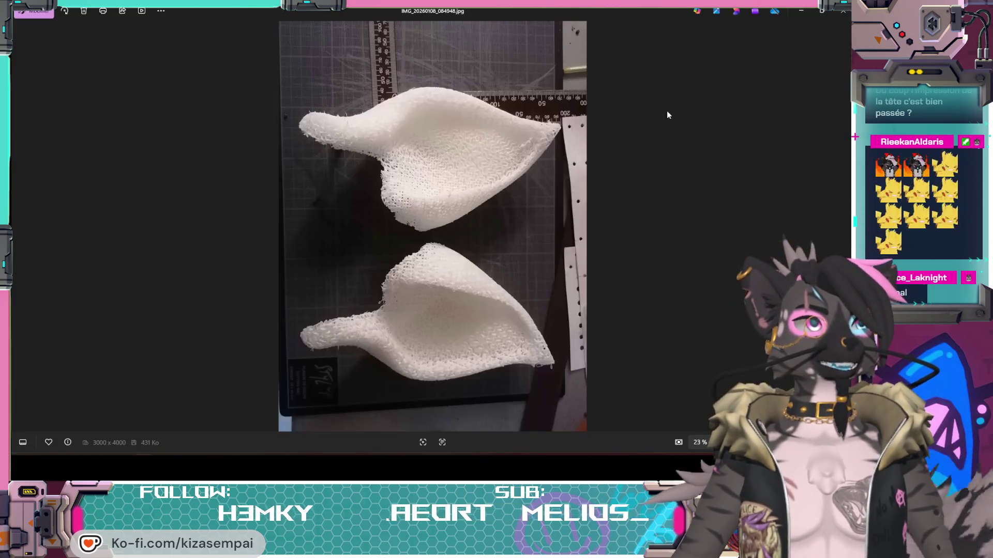
pyautogui.click(843, 13)
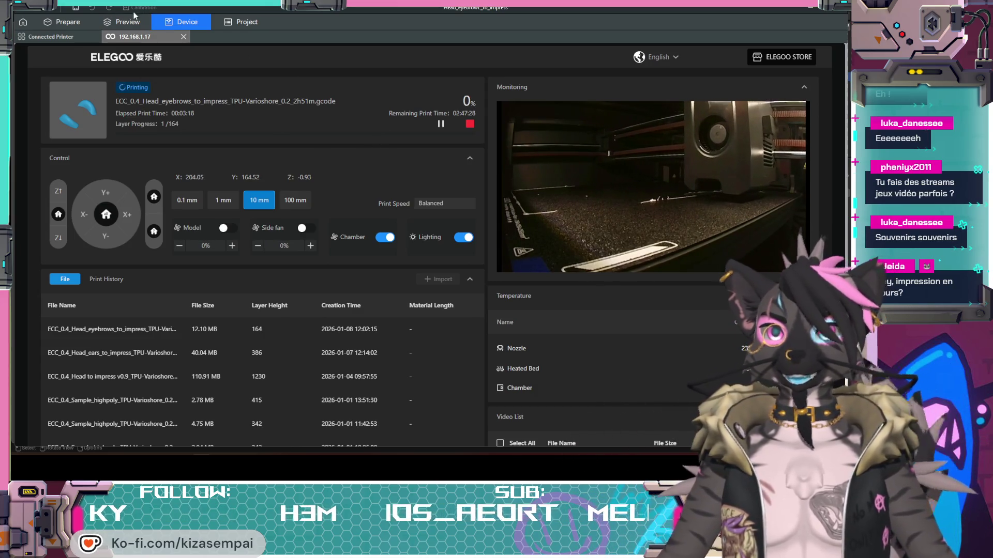
# - Inspect the sliced eyebrow pieces and supports from low and underside angles, then bring up Blender
pyautogui.click(123, 21)
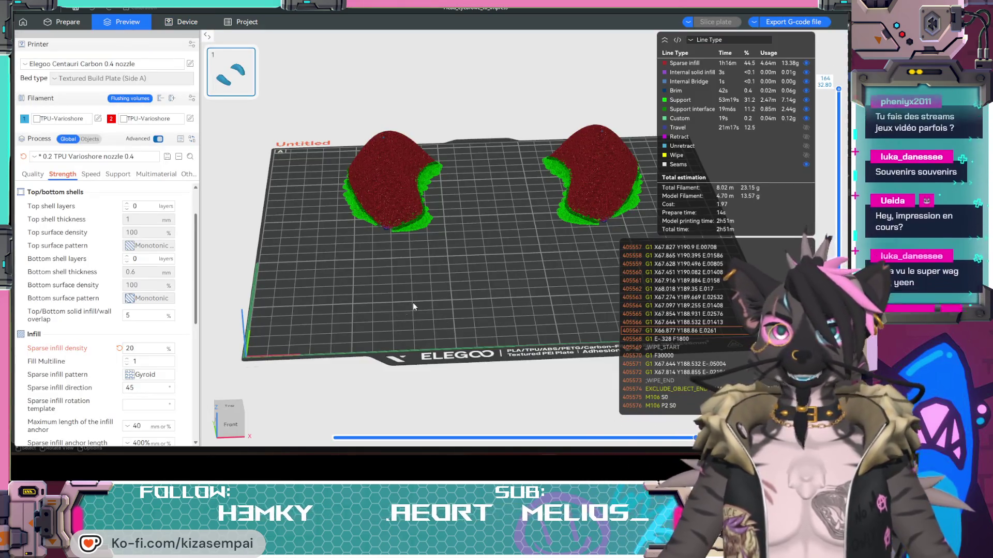
pyautogui.moveTo(346, 338)
pyautogui.mouseDown()
pyautogui.moveTo(411, 346)
pyautogui.moveTo(414, 300)
pyautogui.moveTo(541, 283)
pyautogui.moveTo(391, 221)
pyautogui.moveTo(328, 233)
pyautogui.moveTo(528, 281)
pyautogui.moveTo(454, 283)
pyautogui.moveTo(464, 267)
pyautogui.moveTo(472, 290)
pyautogui.moveTo(449, 290)
pyautogui.moveTo(396, 211)
pyautogui.mouseUp()
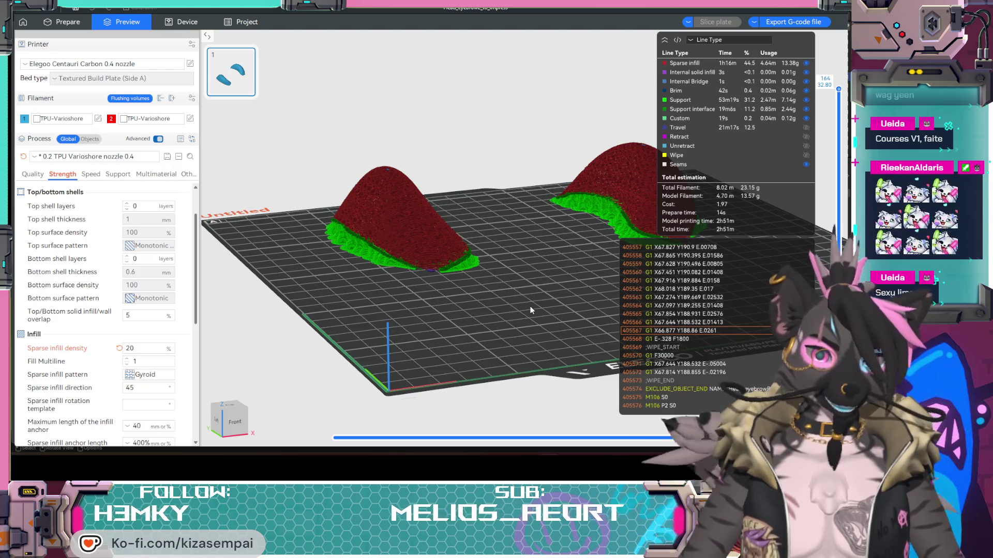
pyautogui.moveTo(496, 333)
pyautogui.mouseDown(button='middle')
pyautogui.moveTo(451, 351)
pyautogui.moveTo(386, 349)
pyautogui.mouseUp(button='middle')
pyautogui.scroll(3, 360, 307)
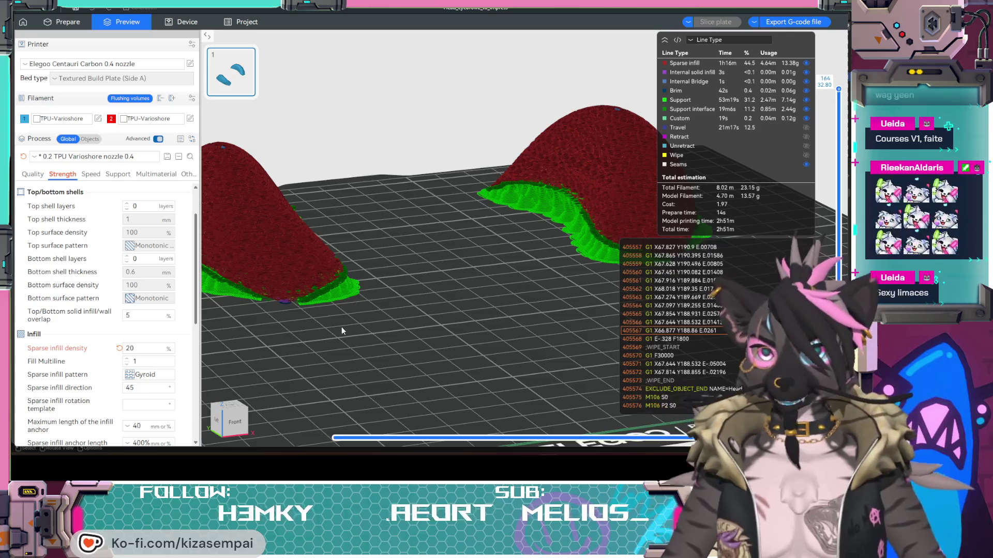
pyautogui.moveTo(392, 331)
pyautogui.mouseDown()
pyautogui.moveTo(403, 277)
pyautogui.moveTo(395, 337)
pyautogui.mouseUp()
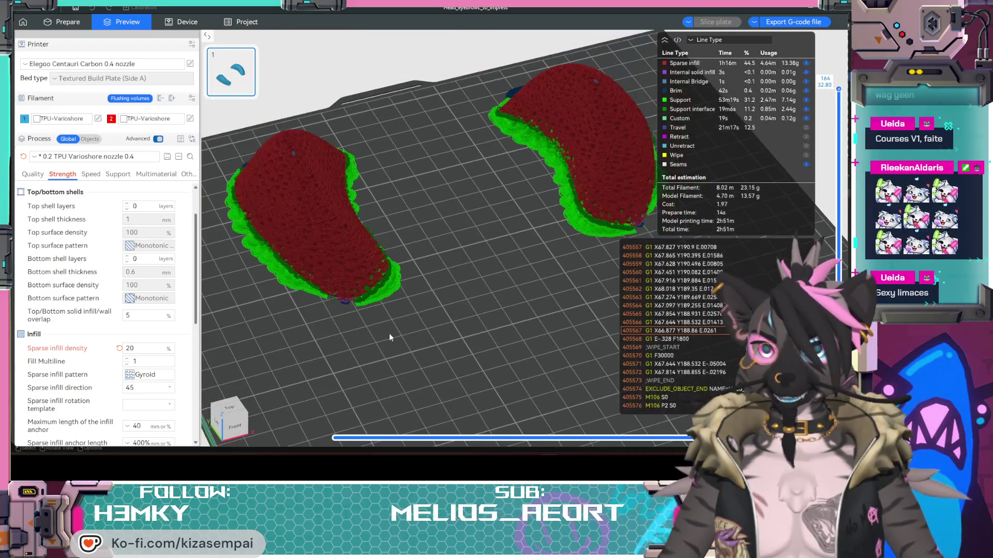
pyautogui.moveTo(465, 319)
pyautogui.mouseDown()
pyautogui.moveTo(466, 306)
pyautogui.moveTo(473, 311)
pyautogui.moveTo(461, 280)
pyautogui.mouseUp()
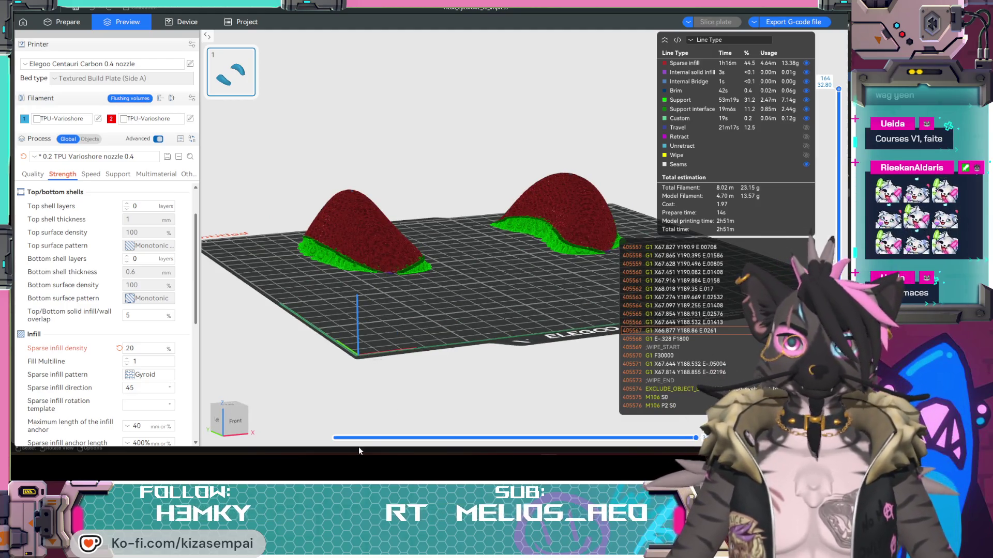
pyautogui.click(355, 421)
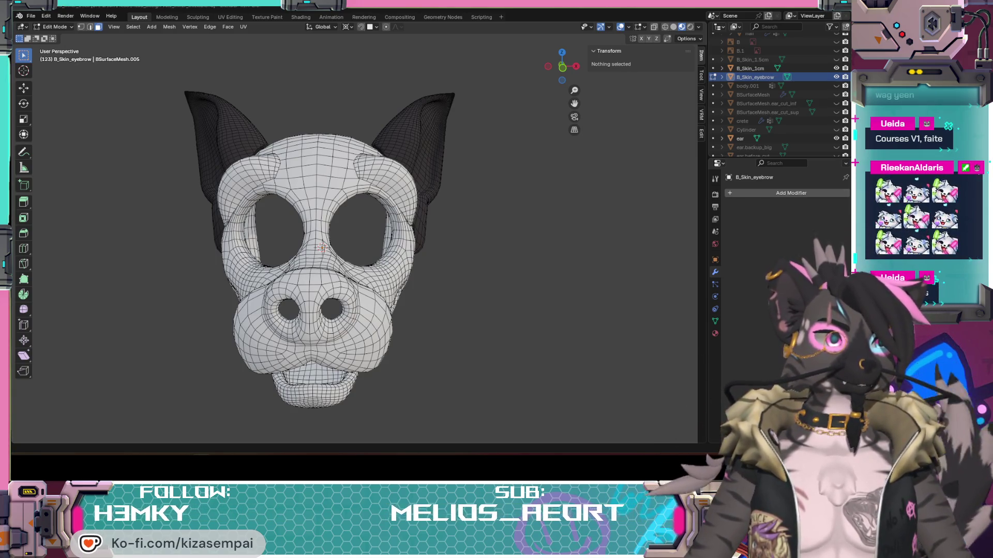
# - Orbit around the head model, glancing back at the slicer preview in between
pyautogui.moveTo(459, 233); pyautogui.dragTo(361, 228, button='middle')
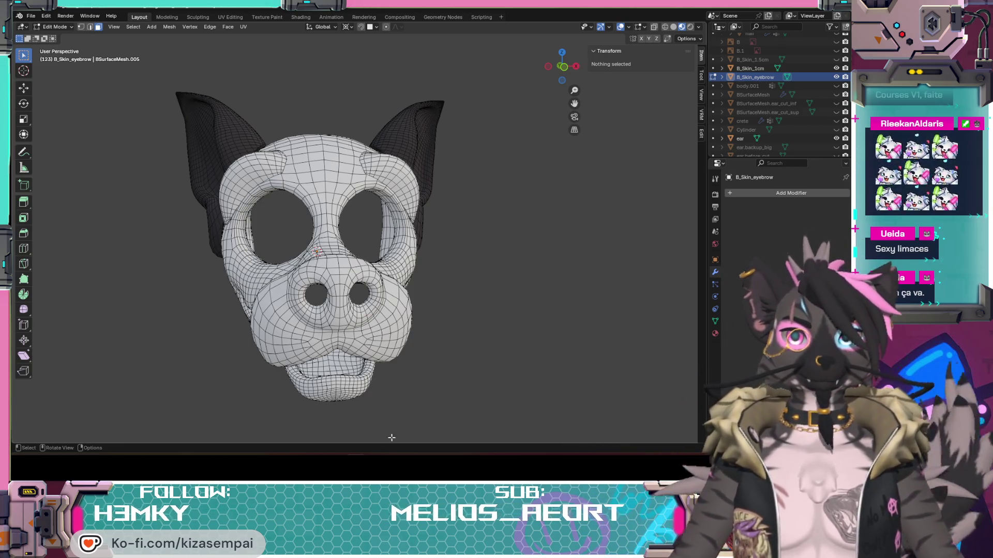
pyautogui.hotkey('alt', 'Tab')
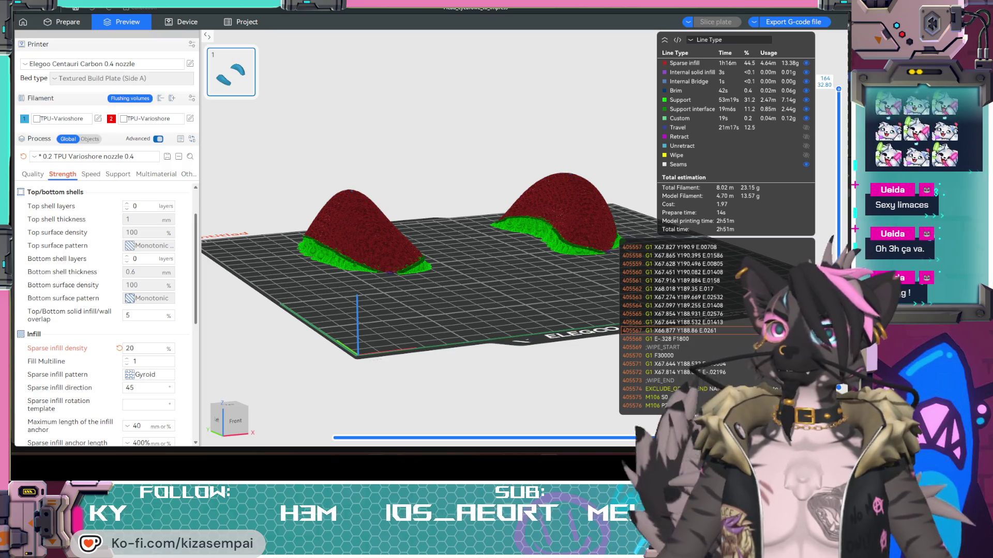
pyautogui.hotkey('alt', 'Tab')
pyautogui.moveTo(297, 213)
pyautogui.mouseDown(button='middle')
pyautogui.moveTo(454, 217)
pyautogui.moveTo(407, 225)
pyautogui.mouseUp(button='middle')
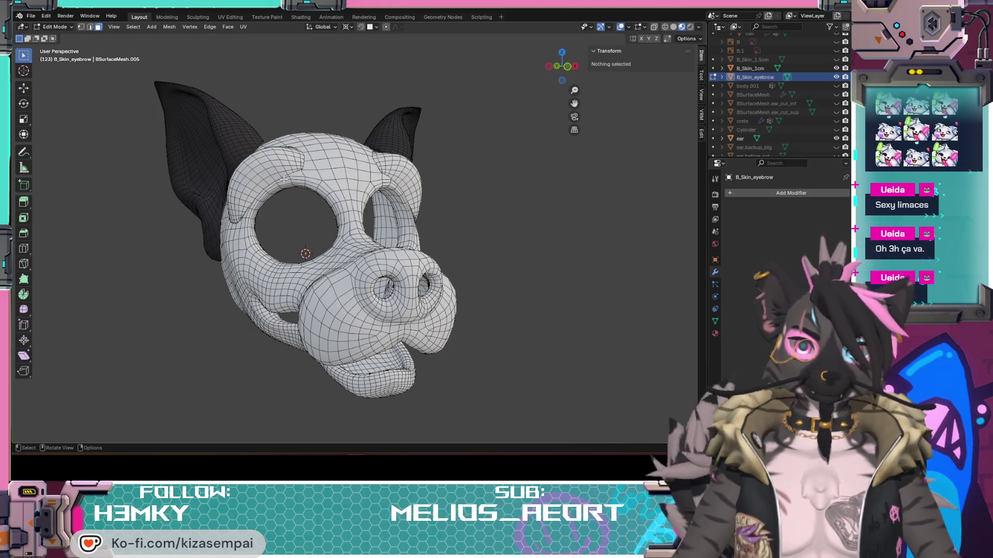
# - Check the undo history and save Head_design v0.9_inner_thick.blend
pyautogui.click(46, 16)
pyautogui.moveTo(69, 44)
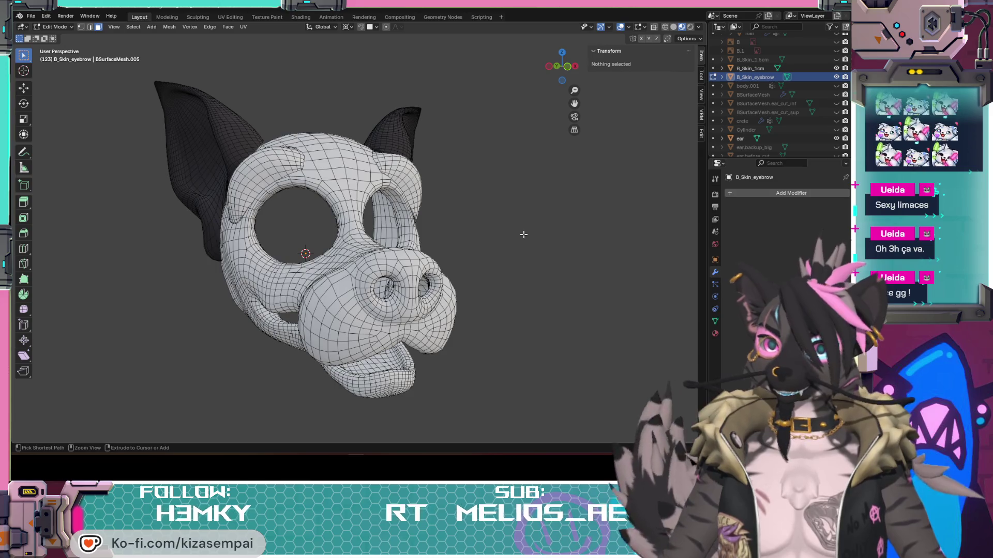
pyautogui.hotkey('ctrl', 's')
pyautogui.moveTo(525, 231)
pyautogui.mouseDown(button='middle')
pyautogui.moveTo(441, 259)
pyautogui.moveTo(313, 219)
pyautogui.moveTo(432, 253)
pyautogui.mouseUp(button='middle')
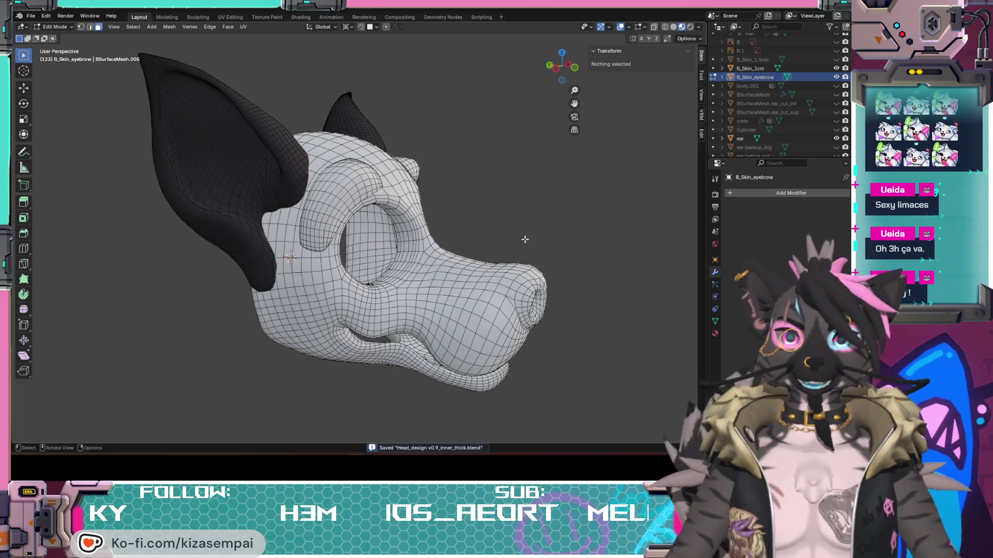
pyautogui.moveTo(524, 239); pyautogui.dragTo(436, 235, button='middle')
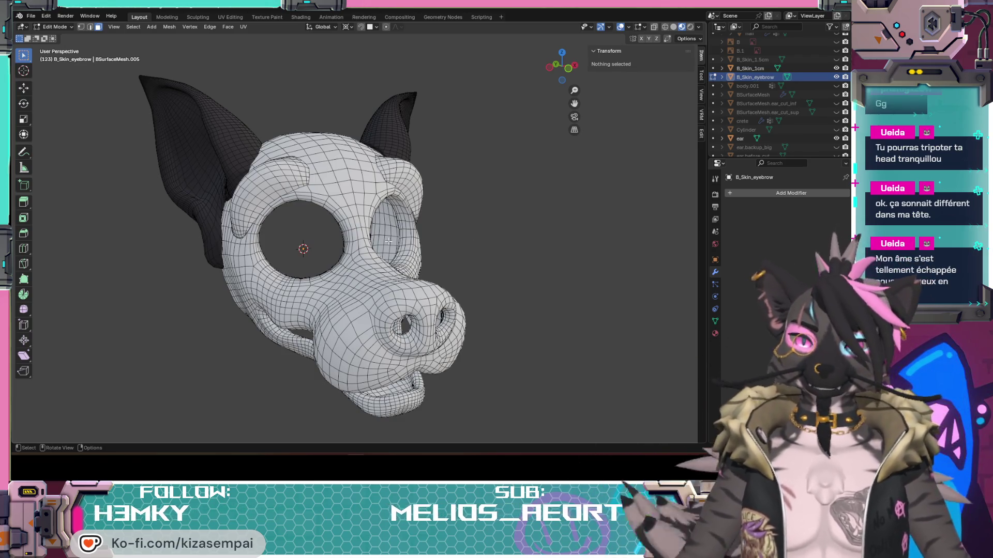
pyautogui.scroll(2, 413, 235)
pyautogui.moveTo(444, 279)
pyautogui.mouseDown(button='middle')
pyautogui.moveTo(460, 281)
pyautogui.moveTo(472, 242)
pyautogui.mouseUp(button='middle')
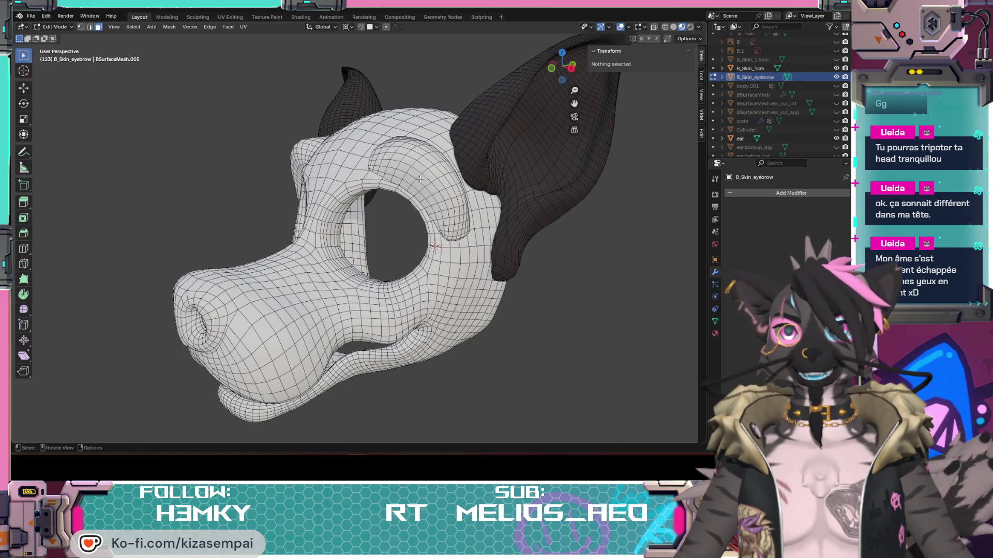
pyautogui.moveTo(431, 184)
pyautogui.mouseDown(button='middle')
pyautogui.moveTo(400, 226)
pyautogui.moveTo(520, 240)
pyautogui.moveTo(400, 285)
pyautogui.mouseUp(button='middle')
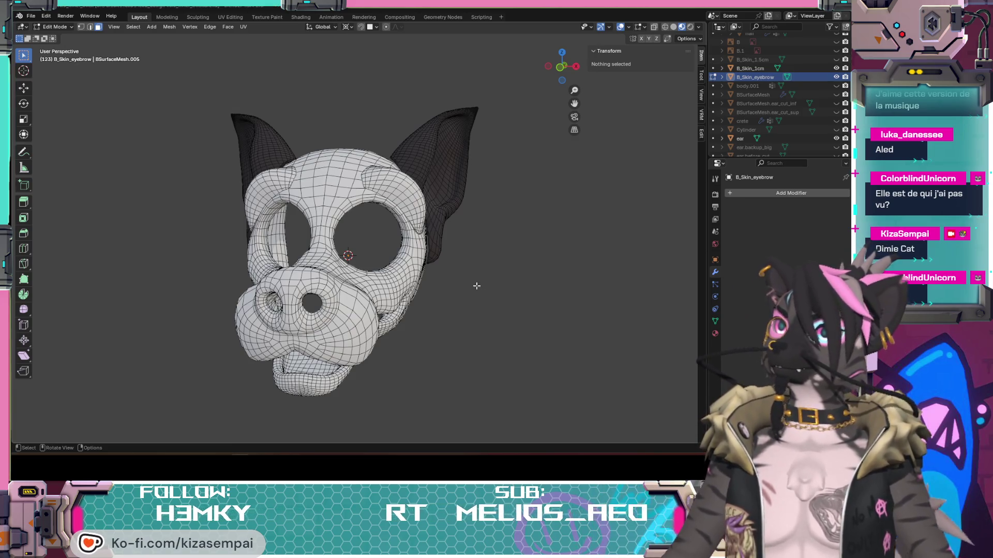
pyautogui.moveTo(436, 277)
pyautogui.mouseDown(button='middle')
pyautogui.moveTo(488, 279)
pyautogui.moveTo(273, 277)
pyautogui.moveTo(457, 284)
pyautogui.mouseUp(button='middle')
pyautogui.scroll(-3, 784, 147)
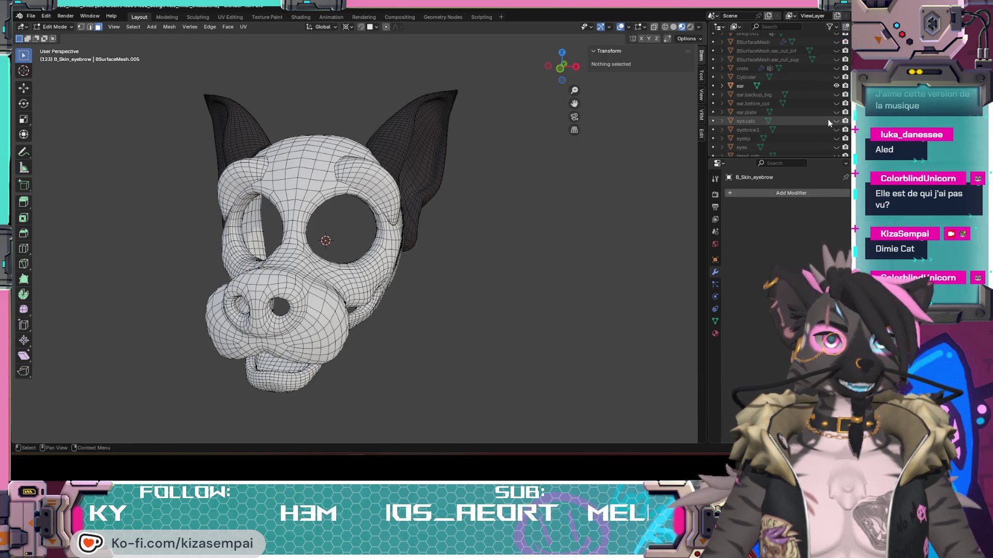
pyautogui.click(836, 147)
pyautogui.scroll(3, 298, 241)
pyautogui.moveTo(298, 241); pyautogui.dragTo(461, 244, button='middle')
pyautogui.scroll(2, 413, 172)
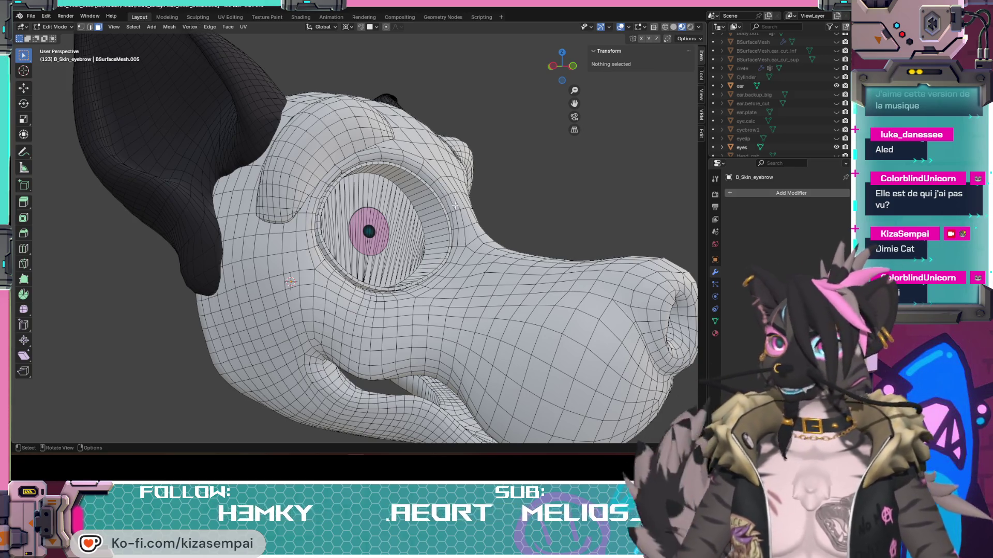
pyautogui.moveTo(453, 204)
pyautogui.mouseDown(button='middle')
pyautogui.moveTo(423, 313)
pyautogui.moveTo(393, 310)
pyautogui.moveTo(416, 306)
pyautogui.mouseUp(button='middle')
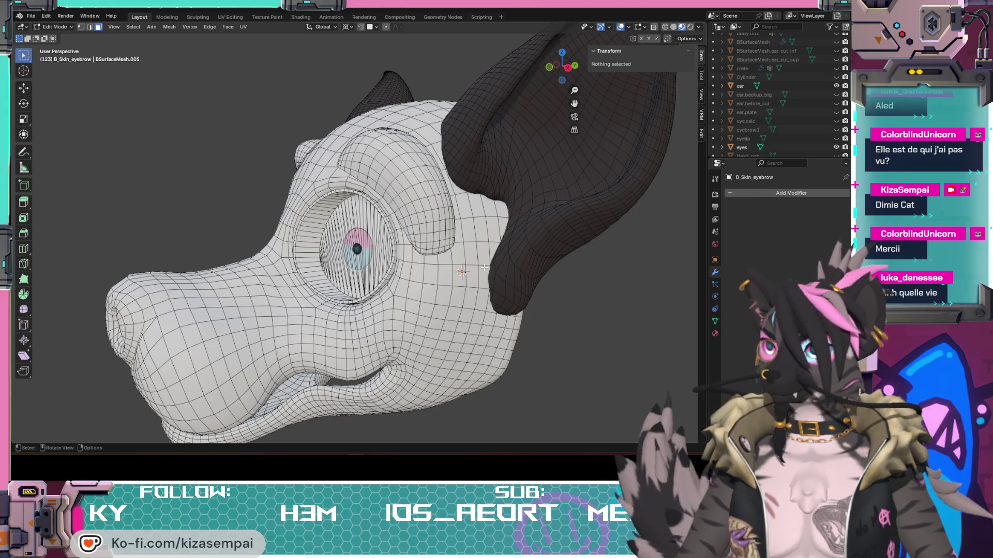
pyautogui.moveTo(484, 267)
pyautogui.mouseDown(button='middle')
pyautogui.moveTo(284, 252)
pyautogui.moveTo(379, 274)
pyautogui.moveTo(374, 268)
pyautogui.moveTo(488, 252)
pyautogui.mouseUp(button='middle')
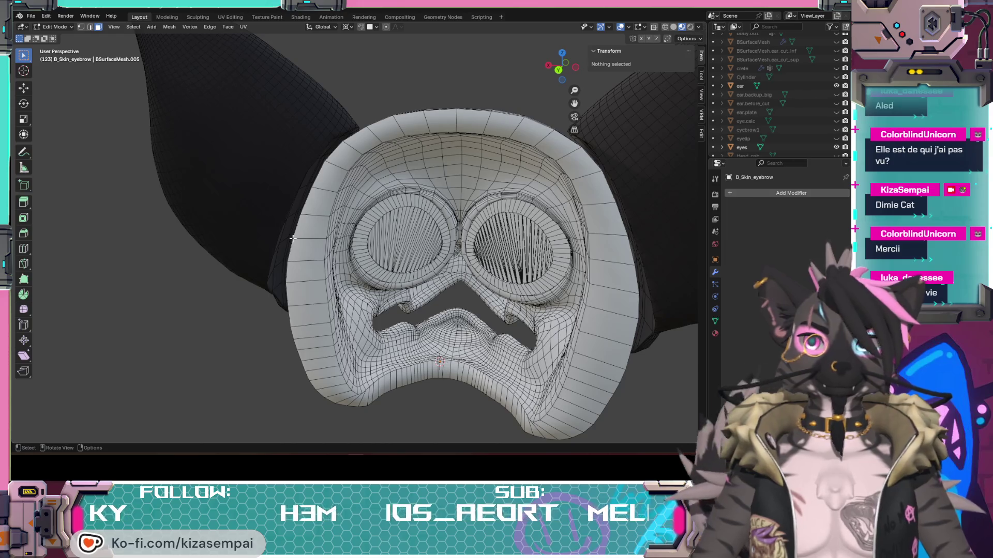
pyautogui.moveTo(294, 233); pyautogui.dragTo(508, 257, button='middle')
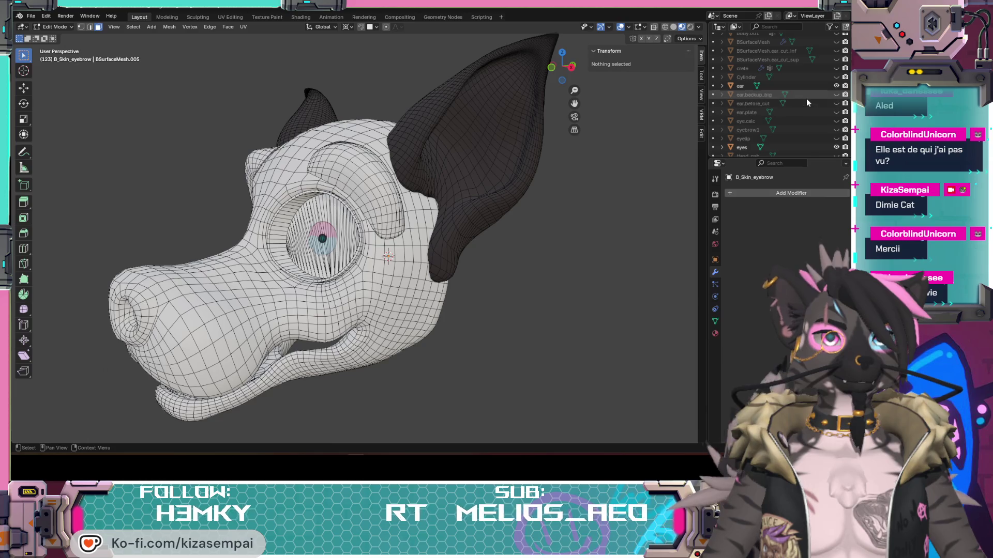
pyautogui.scroll(2, 801, 115)
# - Unhide ear.plate and hide ear in the Outliner so the dark plates replace the ears
pyautogui.click(836, 129)
pyautogui.moveTo(466, 207); pyautogui.dragTo(294, 183, button='middle')
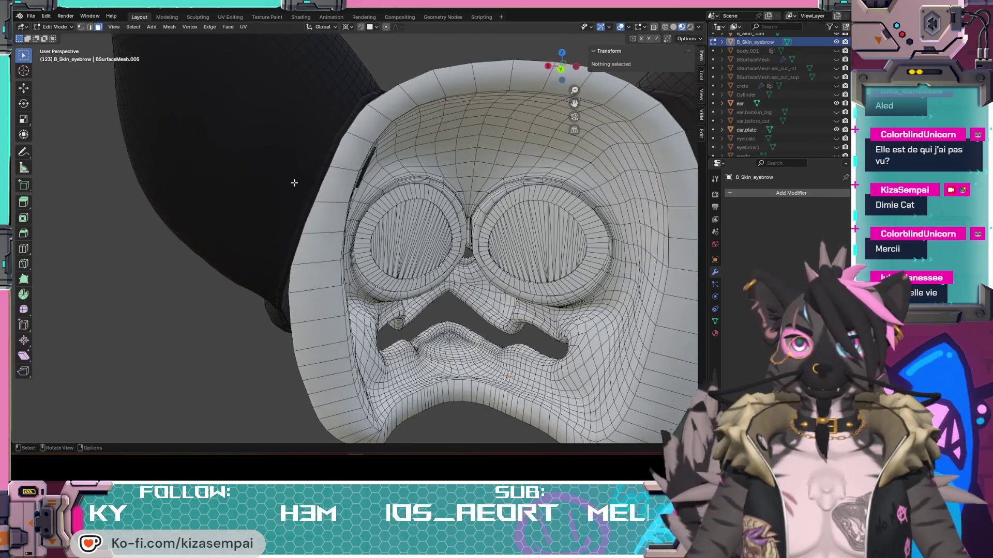
pyautogui.click(836, 104)
# - Orbit around the ear plates to inspect them from the side, front and back
pyautogui.moveTo(517, 171); pyautogui.dragTo(471, 158, button='middle')
pyautogui.moveTo(454, 228)
pyautogui.mouseDown(button='middle')
pyautogui.moveTo(514, 238)
pyautogui.moveTo(464, 252)
pyautogui.mouseUp(button='middle')
pyautogui.moveTo(477, 195)
pyautogui.mouseDown(button='middle')
pyautogui.moveTo(486, 261)
pyautogui.moveTo(455, 255)
pyautogui.moveTo(494, 201)
pyautogui.moveTo(330, 207)
pyautogui.moveTo(371, 181)
pyautogui.moveTo(279, 186)
pyautogui.moveTo(315, 182)
pyautogui.moveTo(467, 222)
pyautogui.mouseUp(button='middle')
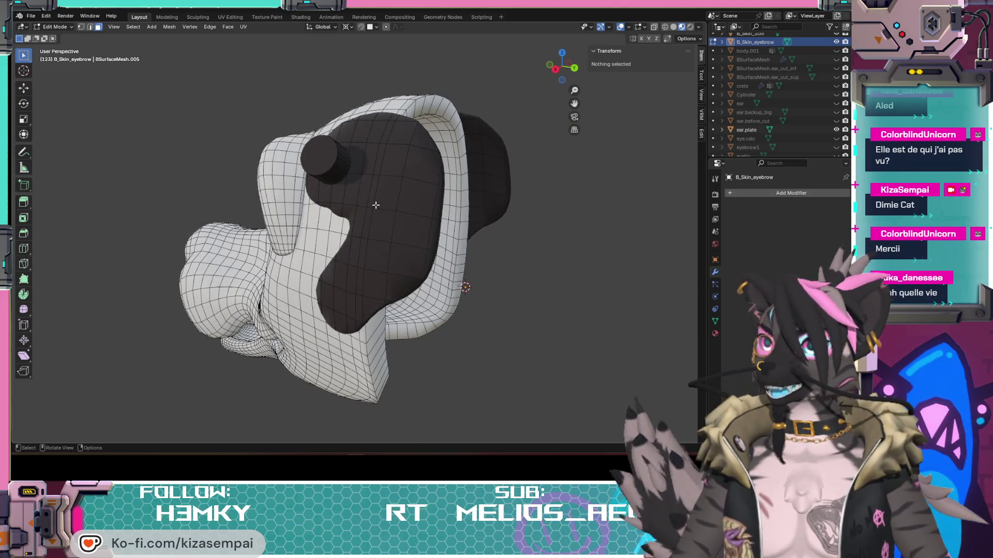
pyautogui.moveTo(402, 273)
pyautogui.mouseDown(button='middle')
pyautogui.moveTo(401, 219)
pyautogui.moveTo(403, 239)
pyautogui.moveTo(382, 196)
pyautogui.mouseUp(button='middle')
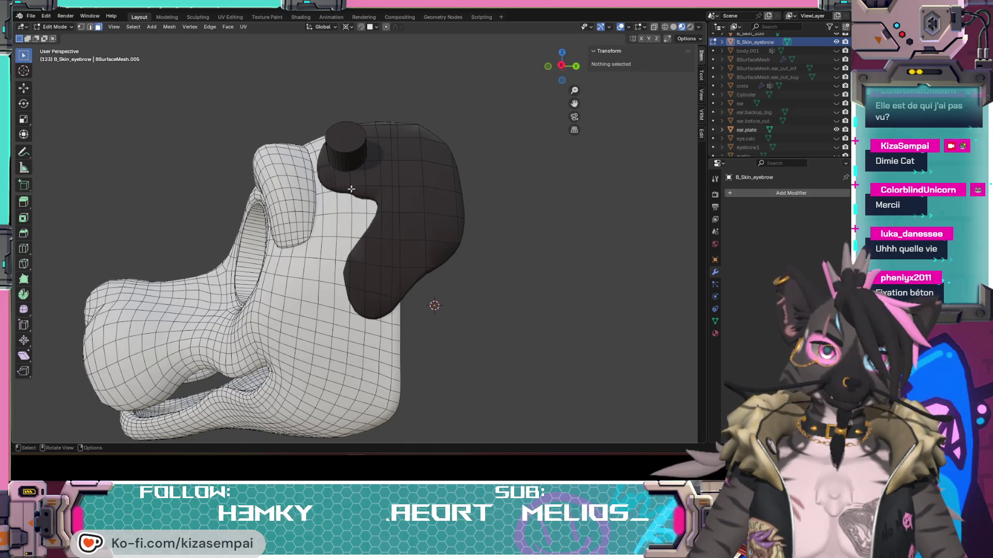
pyautogui.moveTo(376, 175)
pyautogui.mouseDown(button='middle')
pyautogui.moveTo(412, 204)
pyautogui.moveTo(307, 206)
pyautogui.mouseUp(button='middle')
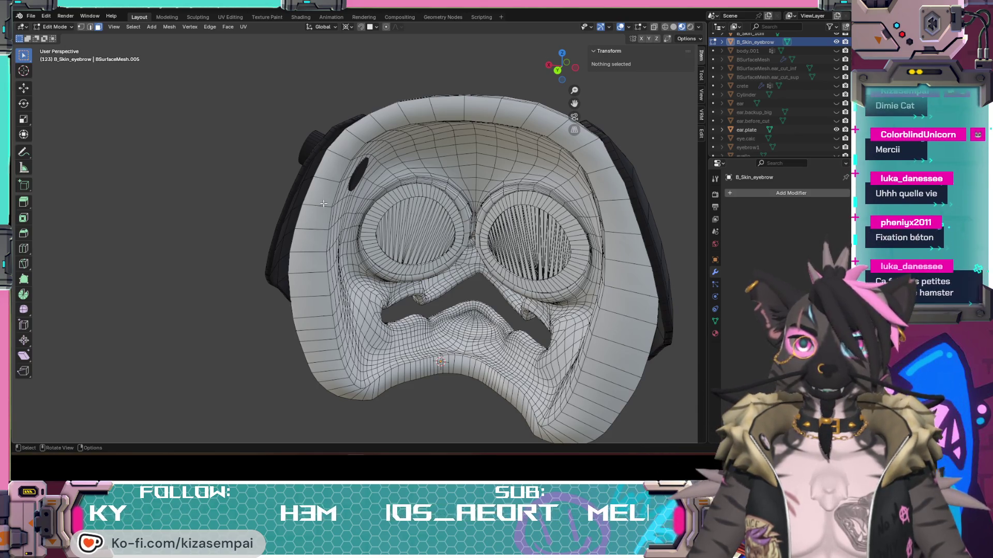
pyautogui.moveTo(304, 219)
pyautogui.mouseDown(button='middle')
pyautogui.moveTo(401, 195)
pyautogui.moveTo(341, 218)
pyautogui.moveTo(517, 235)
pyautogui.moveTo(439, 248)
pyautogui.moveTo(399, 206)
pyautogui.moveTo(437, 171)
pyautogui.moveTo(412, 186)
pyautogui.moveTo(404, 222)
pyautogui.moveTo(439, 219)
pyautogui.moveTo(394, 205)
pyautogui.mouseUp(button='middle')
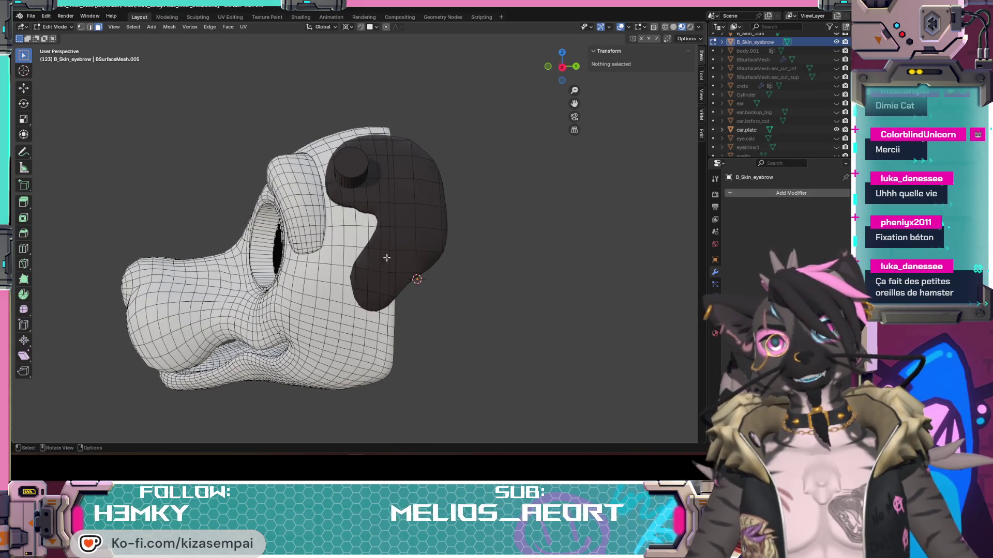
# - Orbit and zoom around the bare head from front and three-quarter angles showing the eye
pyautogui.moveTo(393, 269); pyautogui.dragTo(496, 300, button='middle')
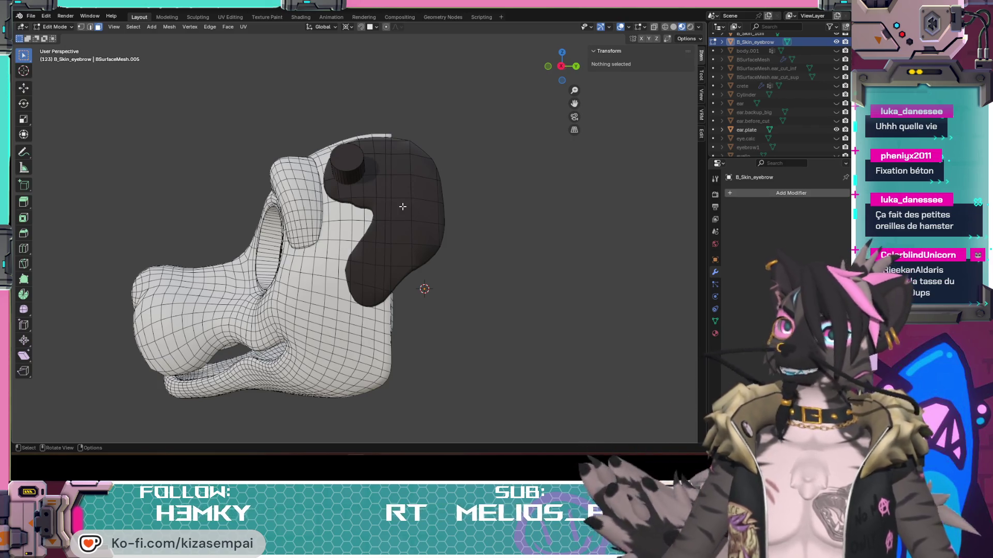
pyautogui.moveTo(402, 206); pyautogui.dragTo(307, 213, button='middle')
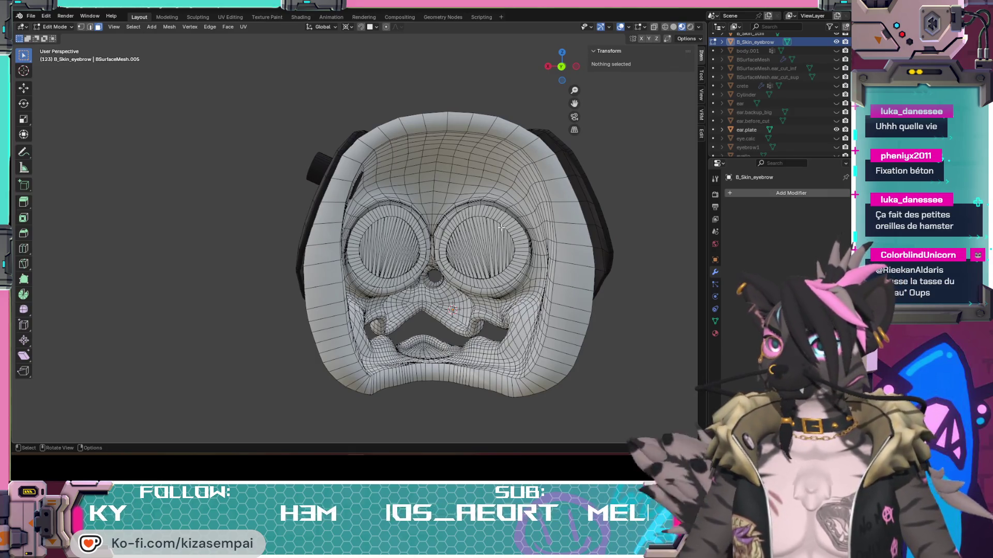
pyautogui.moveTo(564, 228)
pyautogui.mouseDown(button='middle')
pyautogui.moveTo(448, 273)
pyautogui.moveTo(569, 266)
pyautogui.mouseUp(button='middle')
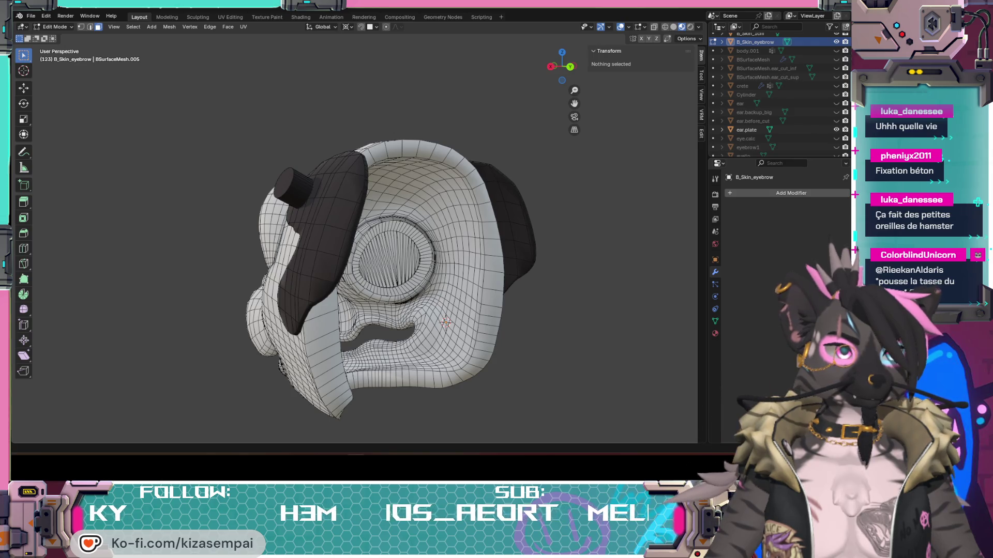
pyautogui.moveTo(446, 358); pyautogui.dragTo(315, 237, button='middle')
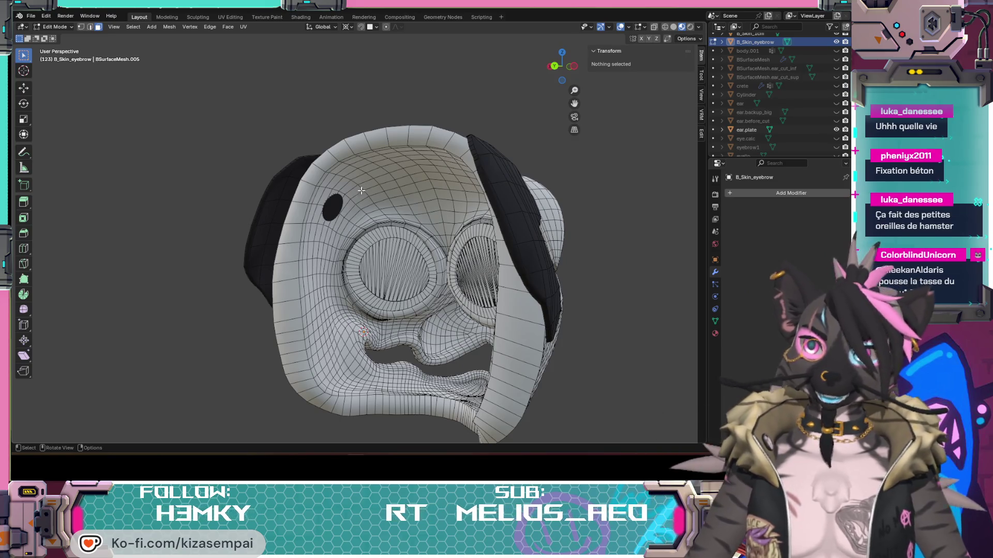
pyautogui.moveTo(383, 239)
pyautogui.mouseDown(button='middle')
pyautogui.moveTo(445, 211)
pyautogui.moveTo(620, 241)
pyautogui.moveTo(627, 228)
pyautogui.moveTo(594, 243)
pyautogui.moveTo(407, 255)
pyautogui.moveTo(438, 273)
pyautogui.moveTo(310, 257)
pyautogui.moveTo(437, 220)
pyautogui.moveTo(351, 203)
pyautogui.mouseUp(button='middle')
pyautogui.scroll(-3, 595, 243)
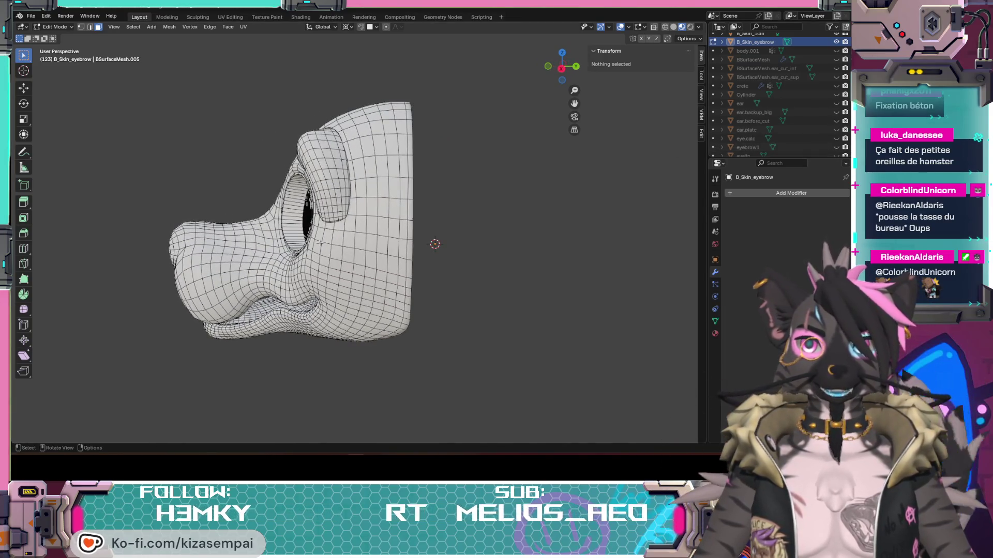
pyautogui.moveTo(313, 241); pyautogui.dragTo(504, 207, button='middle')
pyautogui.scroll(-2, 806, 132)
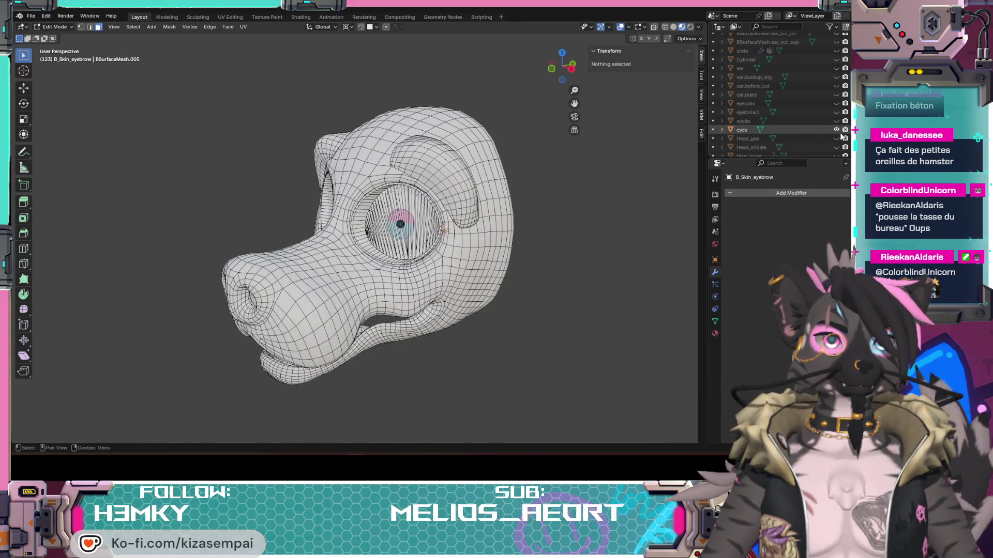
# - Hide the 'eyes' mesh and unhide 'ear' in the Outliner
pyautogui.click(836, 129)
pyautogui.scroll(2, 804, 117)
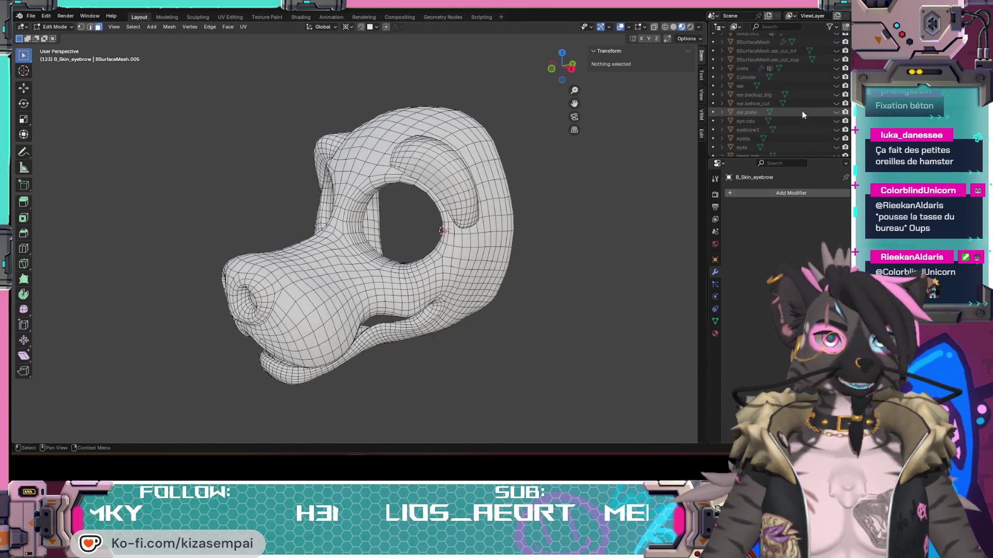
pyautogui.click(836, 86)
pyautogui.moveTo(393, 202); pyautogui.dragTo(467, 199, button='middle')
# - Inspect the eared head from oblique, Ctrl+Numpad 1 and three-quarter views, zooming in and out
pyautogui.moveTo(578, 211); pyautogui.dragTo(500, 216, button='middle')
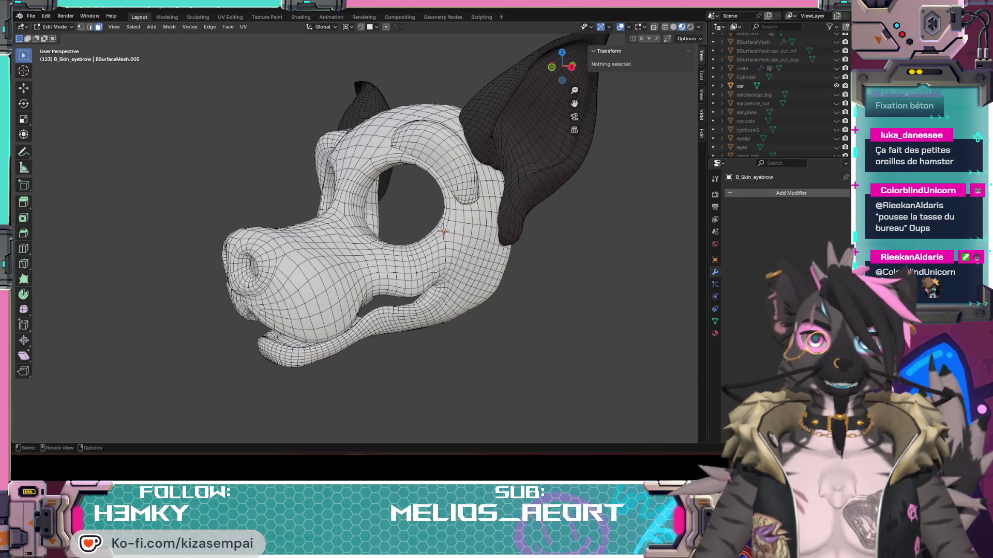
pyautogui.moveTo(290, 254); pyautogui.dragTo(391, 190, button='middle')
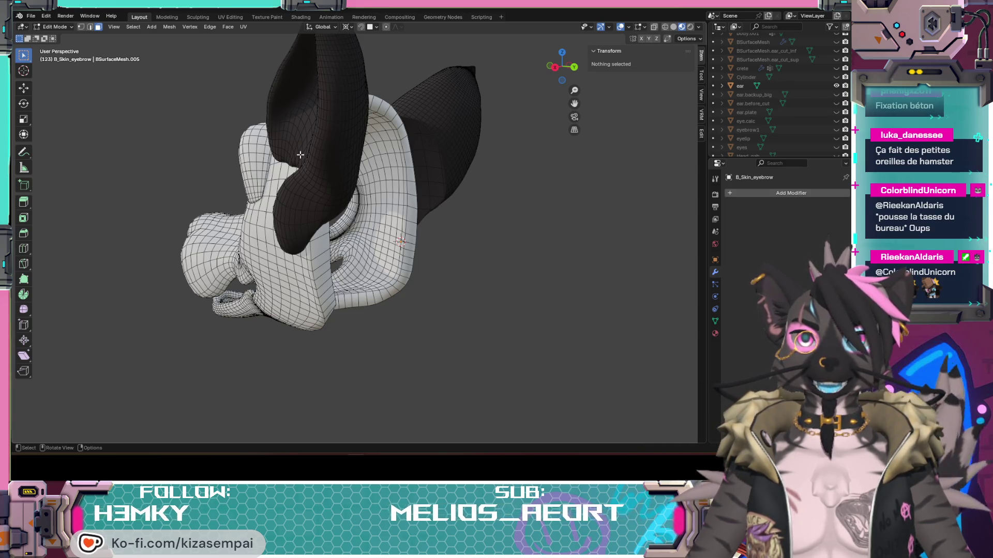
pyautogui.press('ctrl+KP_1')
pyautogui.moveTo(313, 115); pyautogui.dragTo(362, 91, button='middle')
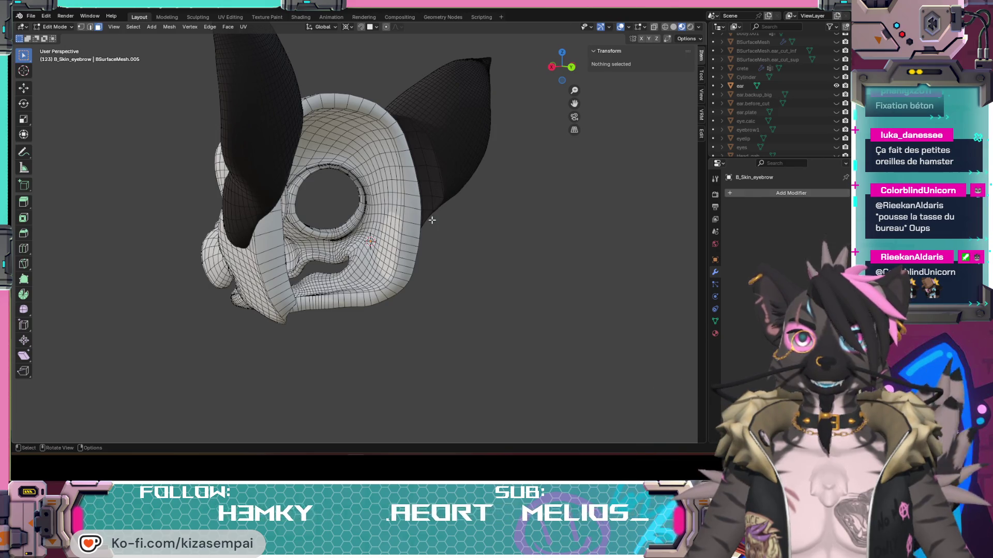
pyautogui.moveTo(344, 247)
pyautogui.mouseDown(button='middle')
pyautogui.moveTo(437, 223)
pyautogui.moveTo(468, 247)
pyautogui.moveTo(452, 273)
pyautogui.mouseUp(button='middle')
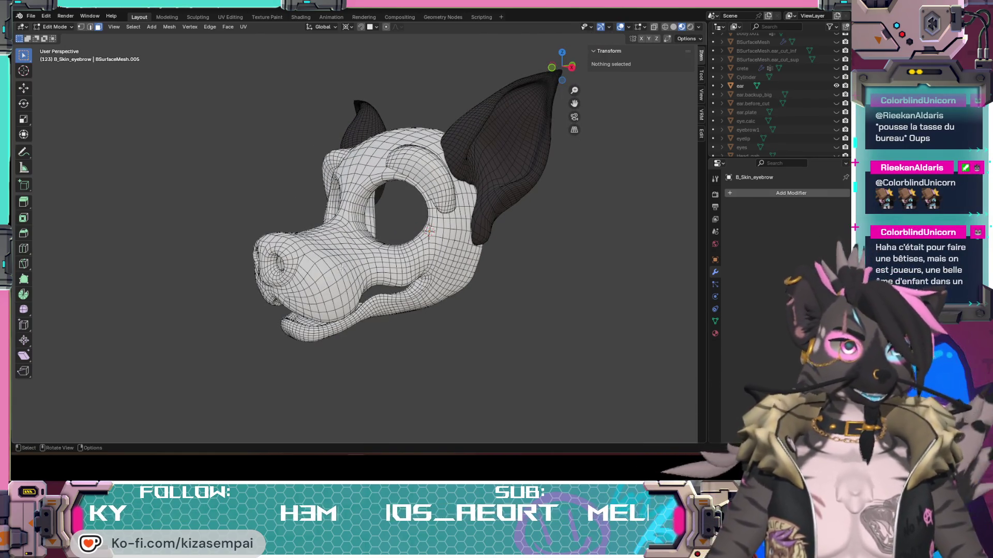
pyautogui.moveTo(328, 269)
pyautogui.mouseDown(button='middle')
pyautogui.moveTo(589, 277)
pyautogui.moveTo(364, 261)
pyautogui.mouseUp(button='middle')
pyautogui.scroll(2, 421, 249)
pyautogui.scroll(-3, 428, 259)
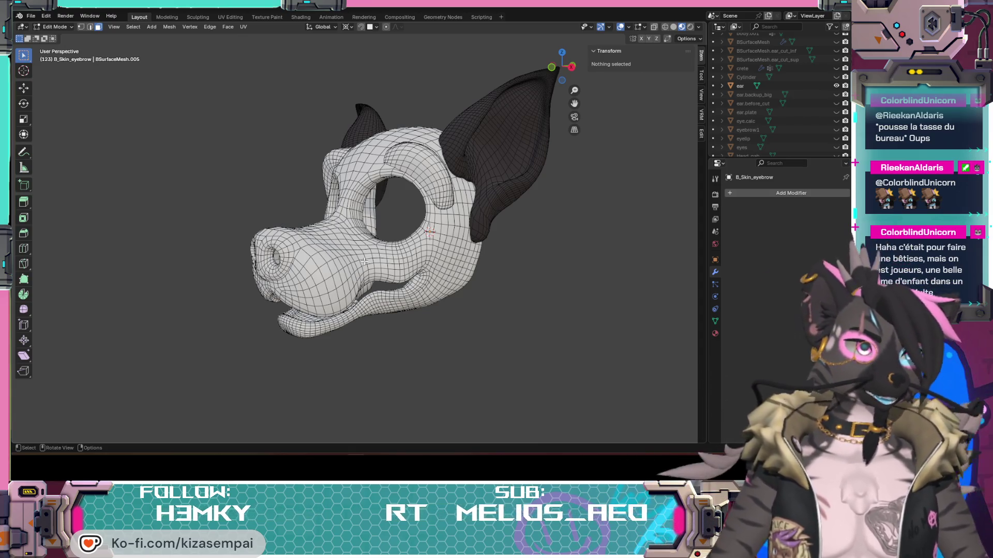
pyautogui.scroll(2, 381, 185)
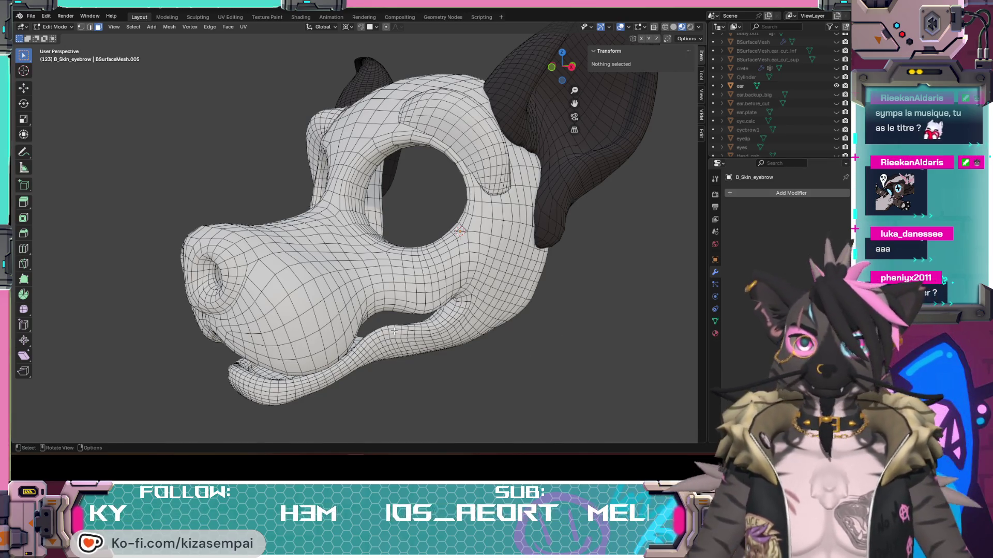
# - Orbit the eared head to three-quarter side views, then switch to ElegooSlicer's eyebrow preview
pyautogui.moveTo(301, 283)
pyautogui.mouseDown(button='middle')
pyautogui.moveTo(423, 258)
pyautogui.moveTo(438, 288)
pyautogui.moveTo(424, 306)
pyautogui.moveTo(356, 286)
pyautogui.moveTo(342, 237)
pyautogui.moveTo(404, 259)
pyautogui.moveTo(464, 256)
pyautogui.mouseUp(button='middle')
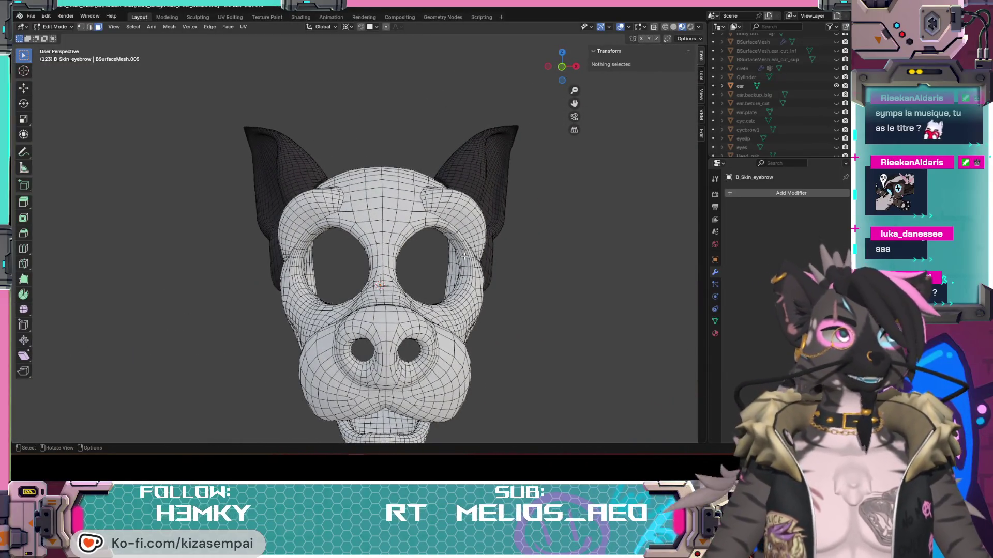
pyautogui.scroll(3, 401, 233)
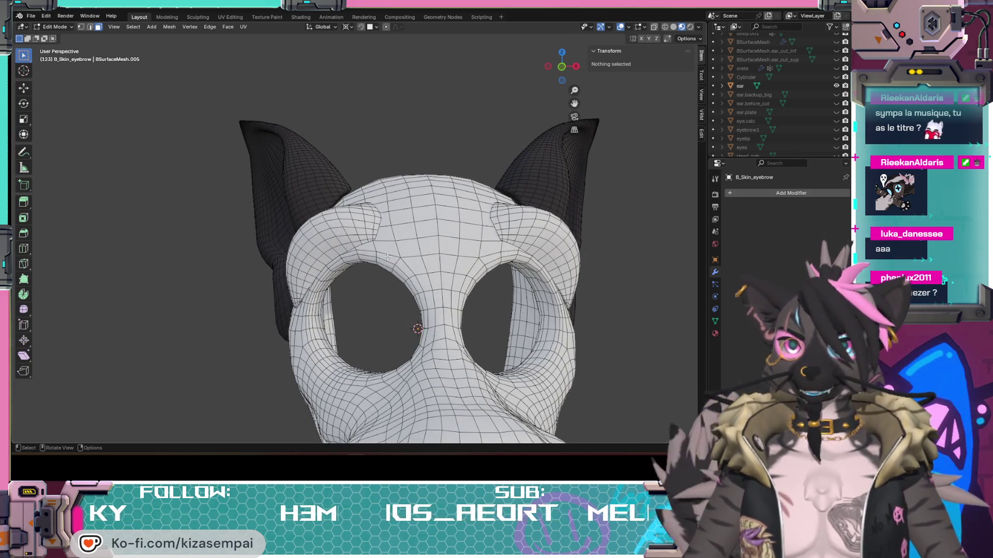
pyautogui.moveTo(408, 268)
pyautogui.mouseDown(button='middle')
pyautogui.moveTo(508, 242)
pyautogui.moveTo(582, 205)
pyautogui.moveTo(437, 271)
pyautogui.mouseUp(button='middle')
pyautogui.hotkey('alt', 'Tab')
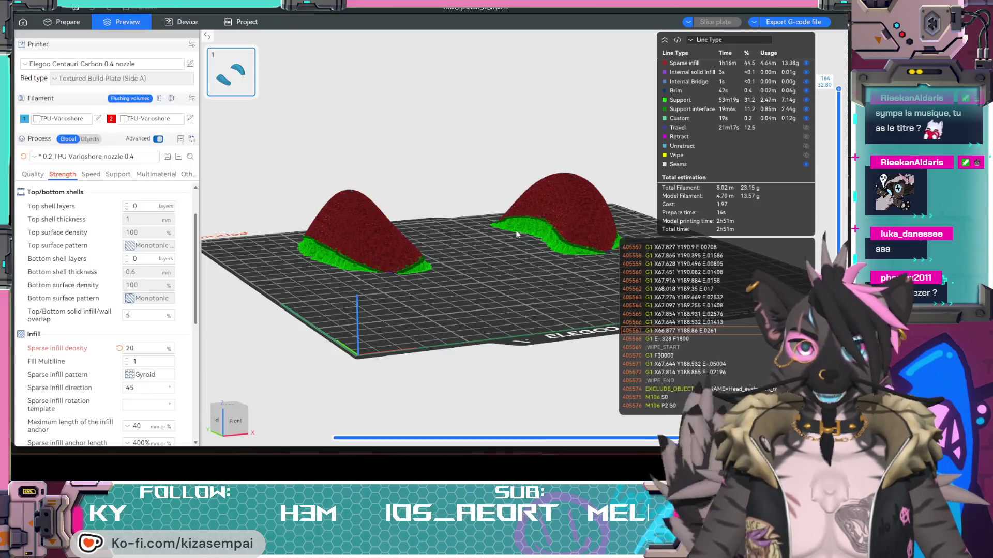
# - Open the Device page to check the eyebrow print's progress on the Centauri Carbon
pyautogui.click(181, 22)
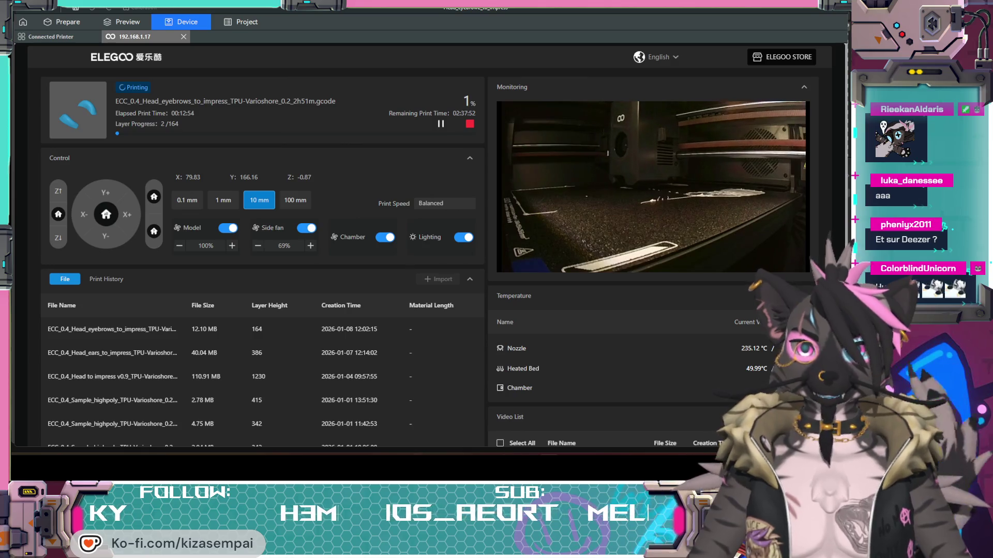
# - Return to Blender and orbit the eared head toward a side view
pyautogui.hotkey('alt', 'Tab')
pyautogui.moveTo(443, 329)
pyautogui.mouseDown(button='middle')
pyautogui.moveTo(429, 321)
pyautogui.moveTo(418, 282)
pyautogui.moveTo(453, 311)
pyautogui.moveTo(450, 323)
pyautogui.moveTo(384, 329)
pyautogui.mouseUp(button='middle')
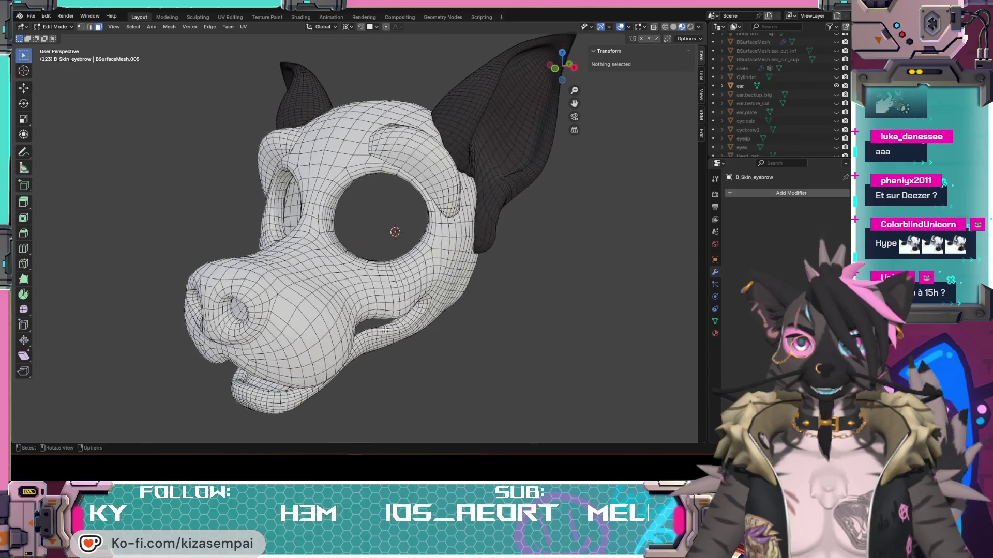